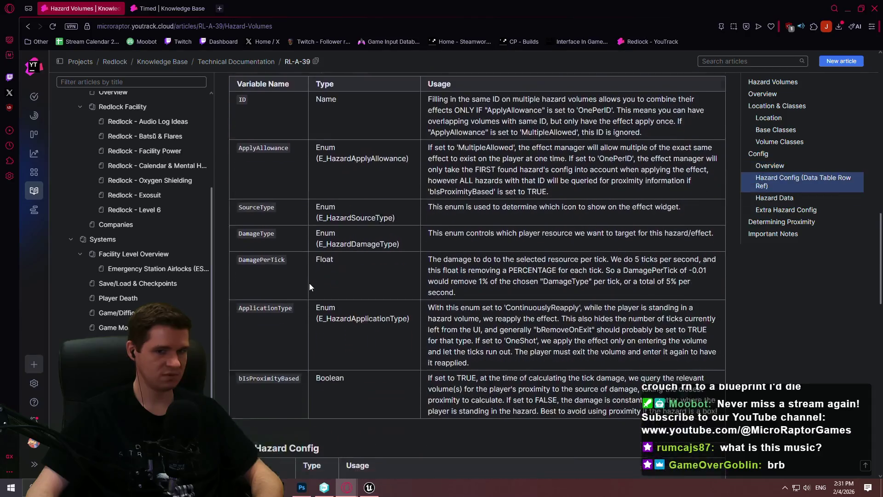
Copy the TicksToApply usage text from the Hazard Volumes article and return to BP_HazardBase
left_click_drag(653, 290, 355, 282)
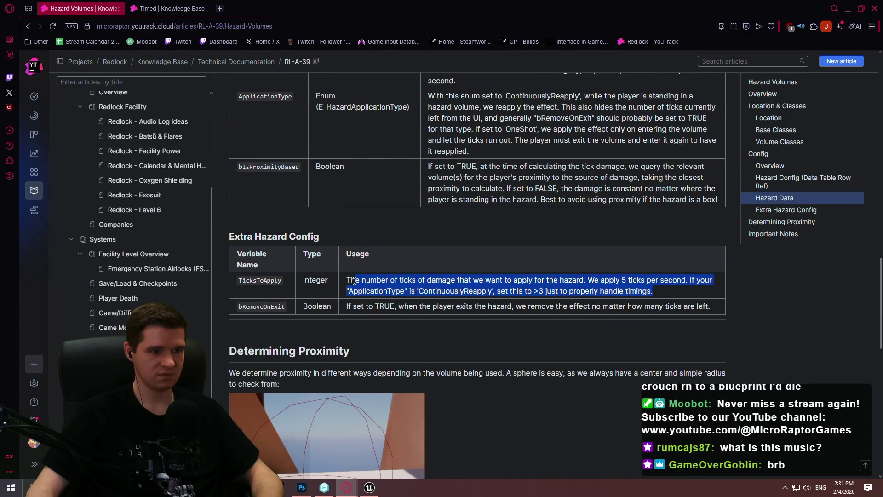
left_click(848, 8)
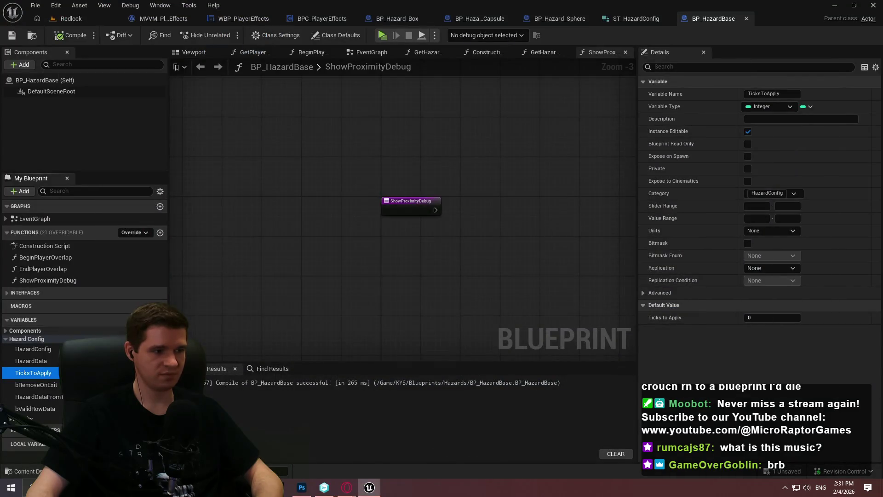
Paste the article's usage text as the descriptions of TicksToApply and bRemoveOnExit
left_click(770, 118)
key("ctrl+v")
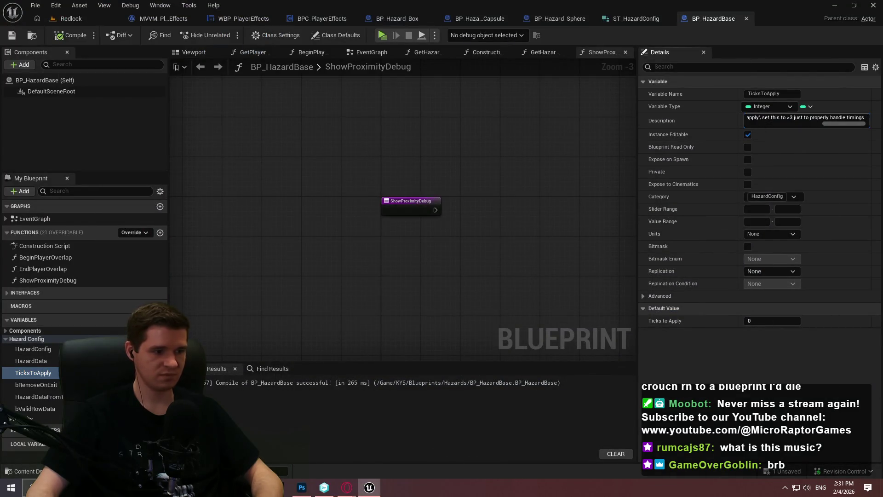
mouse_move(347, 488)
left_click(297, 444)
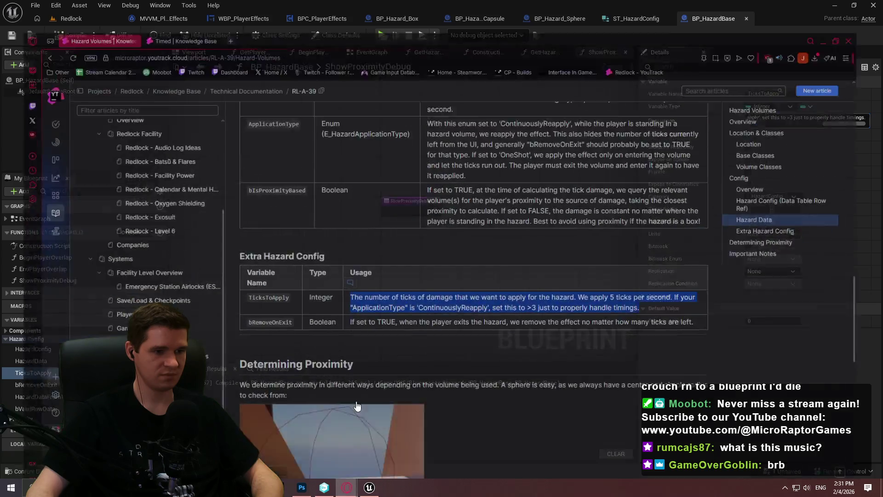
left_click_drag(717, 307, 341, 306)
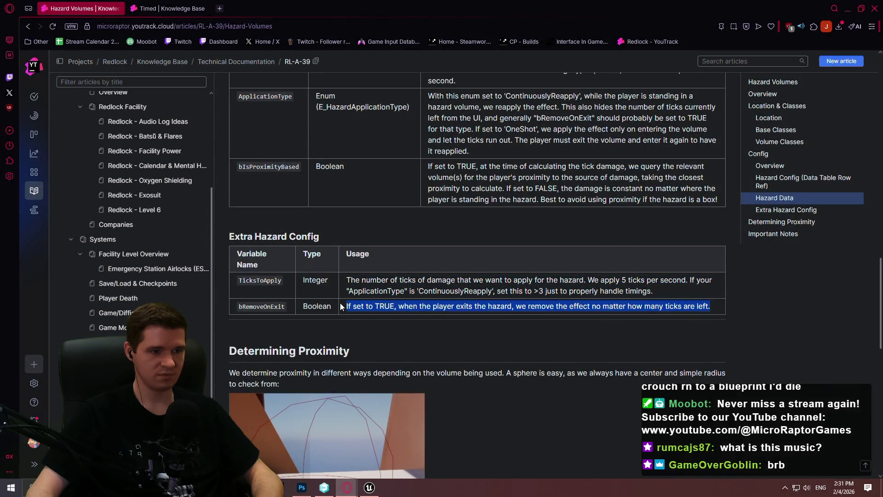
left_click(848, 9)
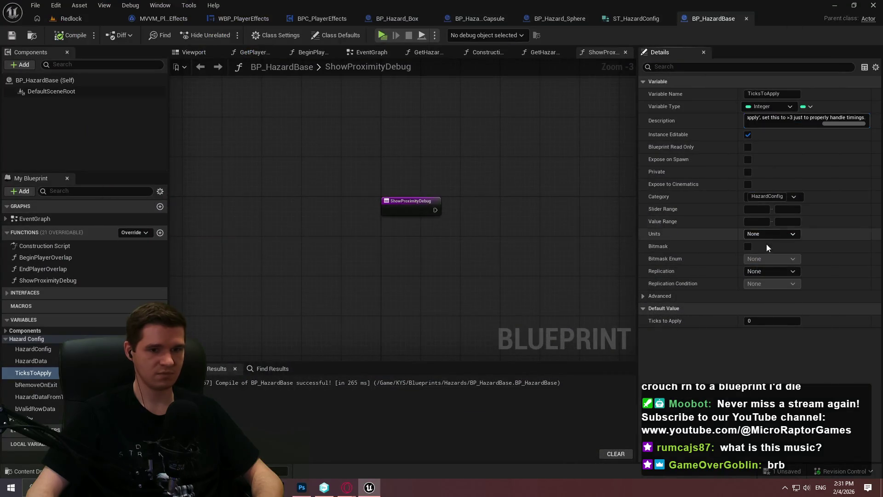
left_click(58, 385)
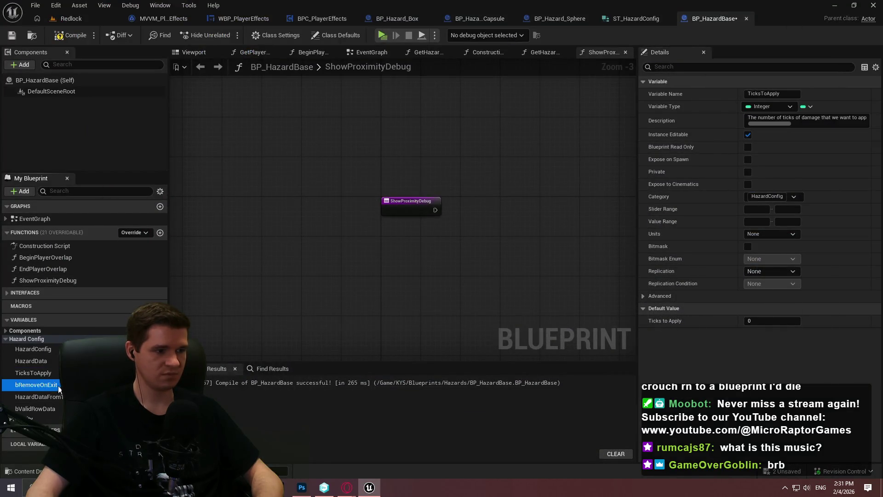
left_click(809, 119)
key("ctrl+v")
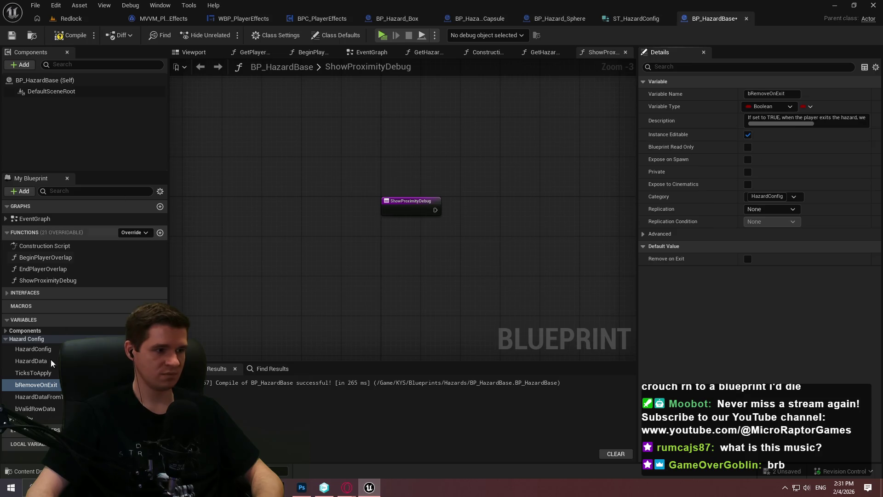
Write HazardDataFromTable's description, beginning 'The hazard config pulled…'
left_click(92, 396)
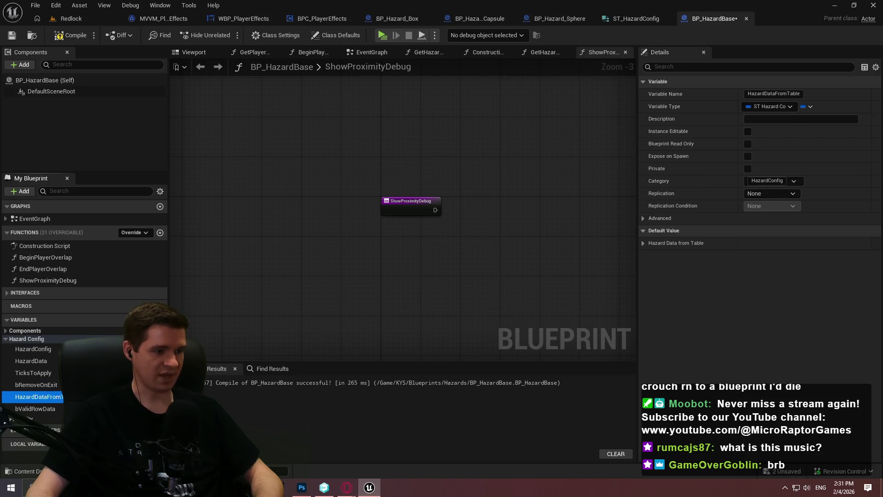
left_click(781, 118)
type("T")
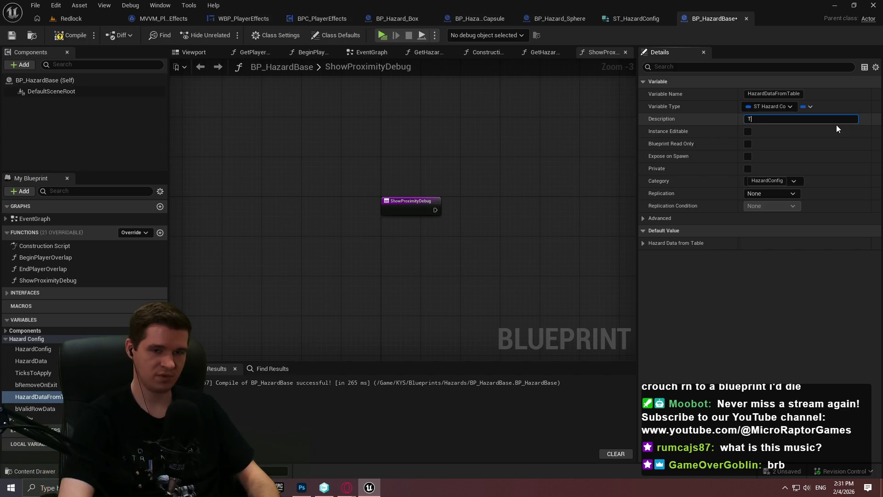
type("he hazard config")
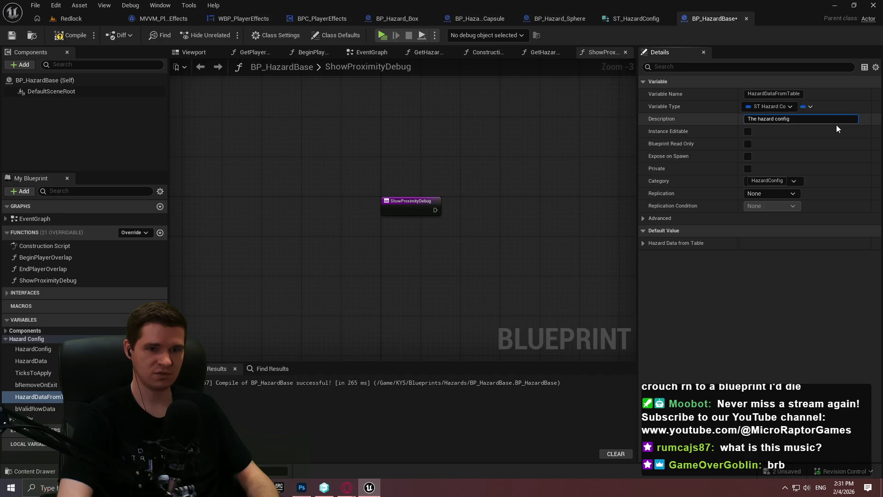
type(" pulled from the data table row.")
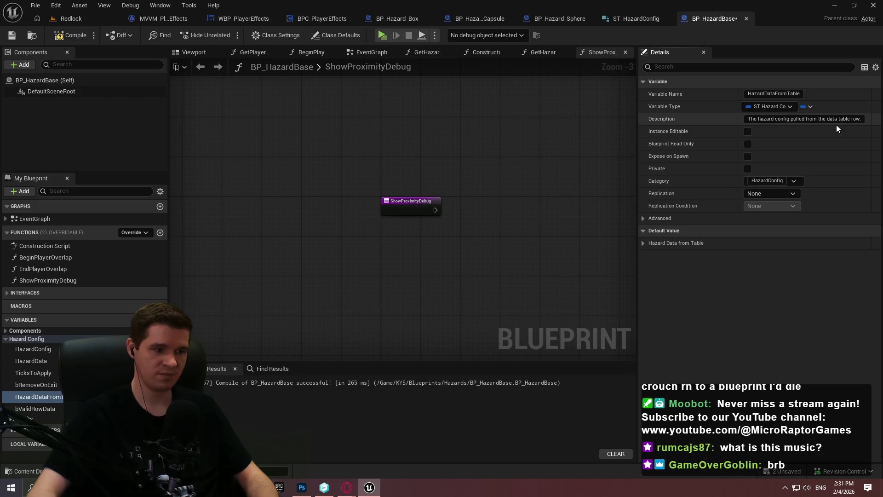
Describe bValidRowData as the Boolean that chooses raw hazard config or config from the data table
left_click(42, 409)
left_click(757, 120)
type("Bo")
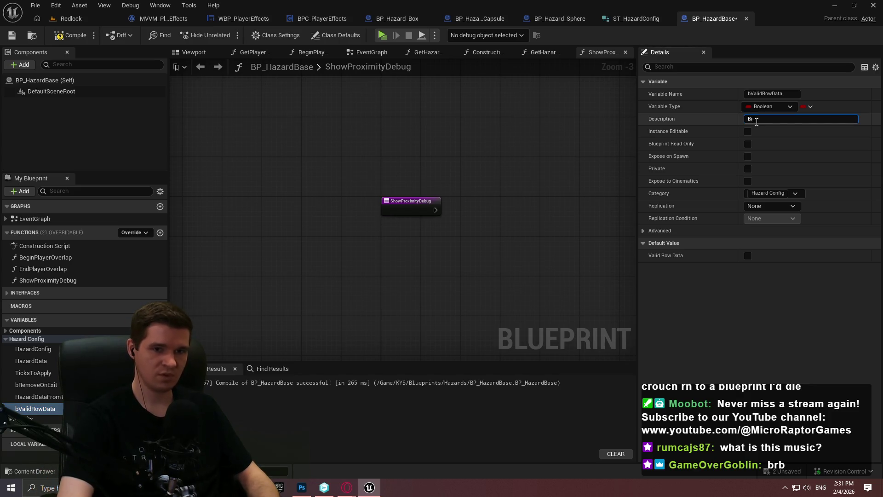
key("BackSpace")
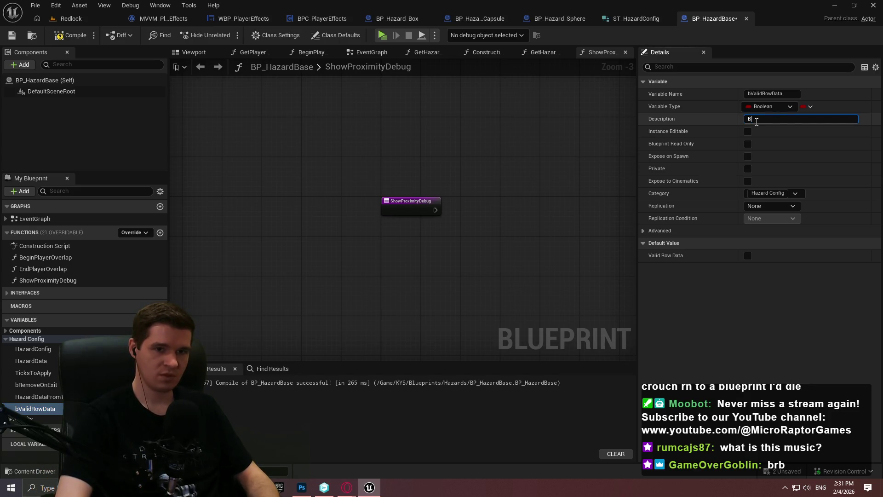
type("oolean to check if we're using raw")
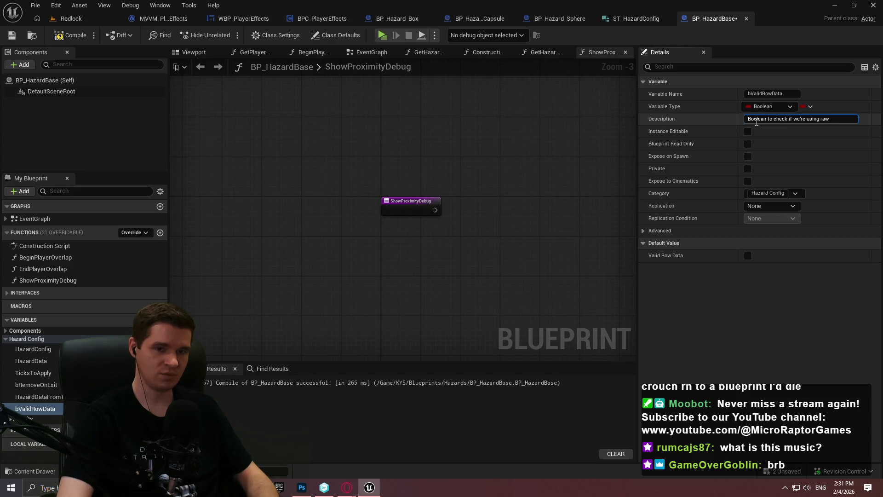
type("zard confi")
type("g or confi")
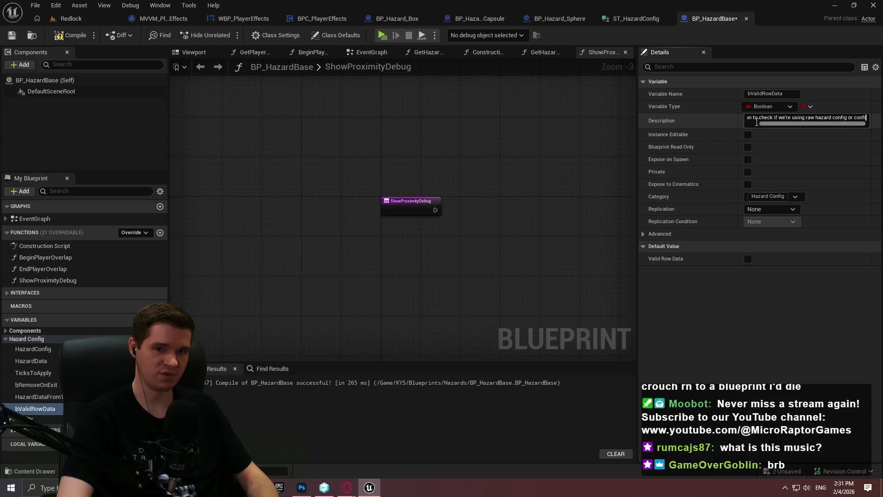
type("g from the data table")
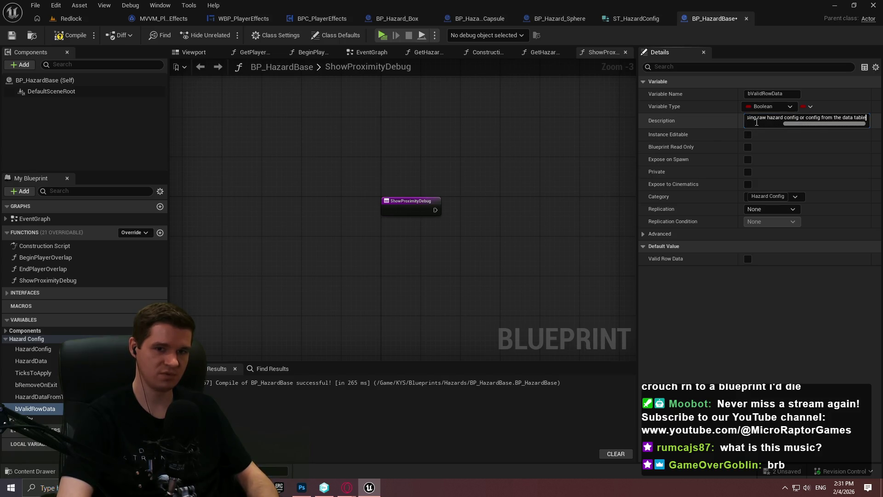
key("Return")
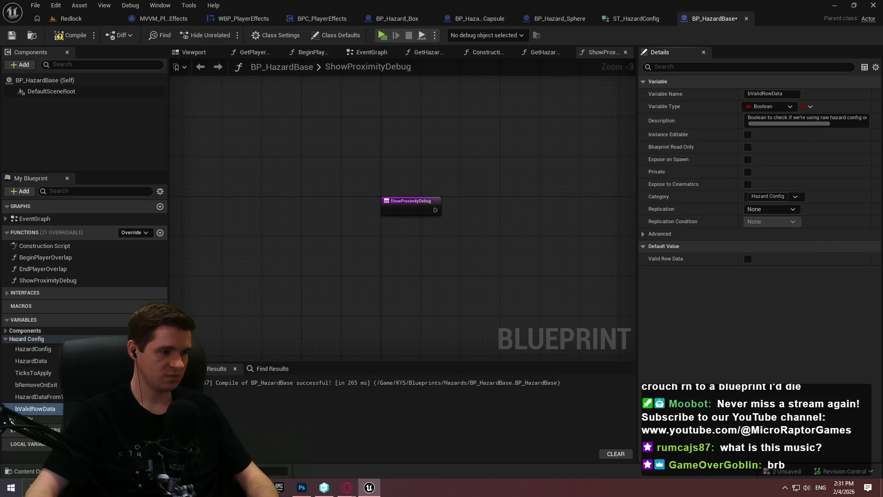
left_click(12, 419)
Expand Proximity and describe CurrentPlayerProximity as the player's normalized proximity to the hazard volume
double_click(18, 417)
left_click(42, 415)
left_click(771, 119)
type("The current normalized proximity of t")
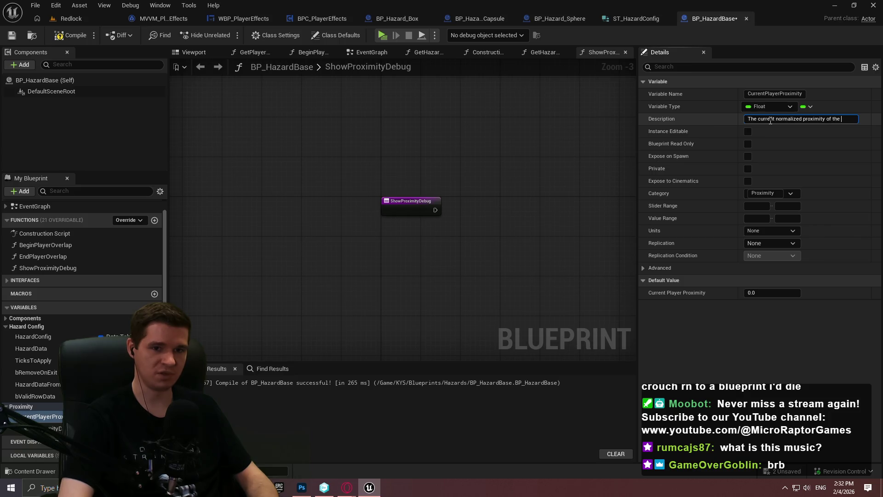
type("he player to the")
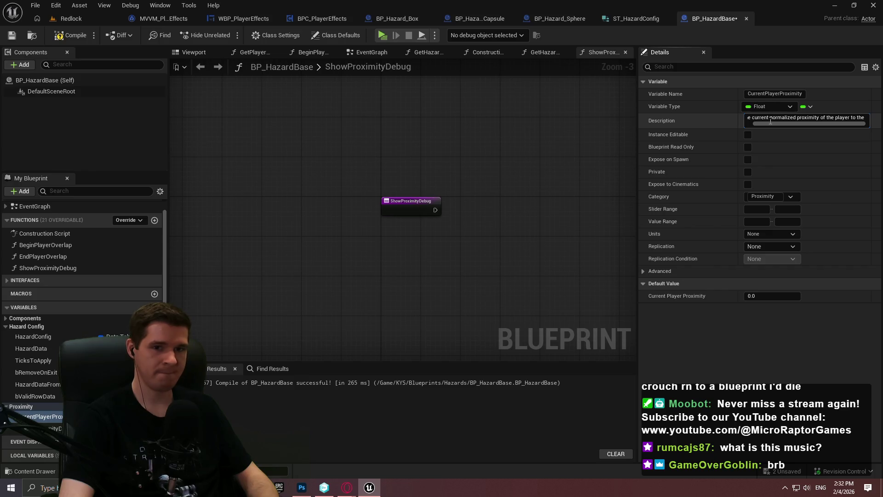
type("hazard volume")
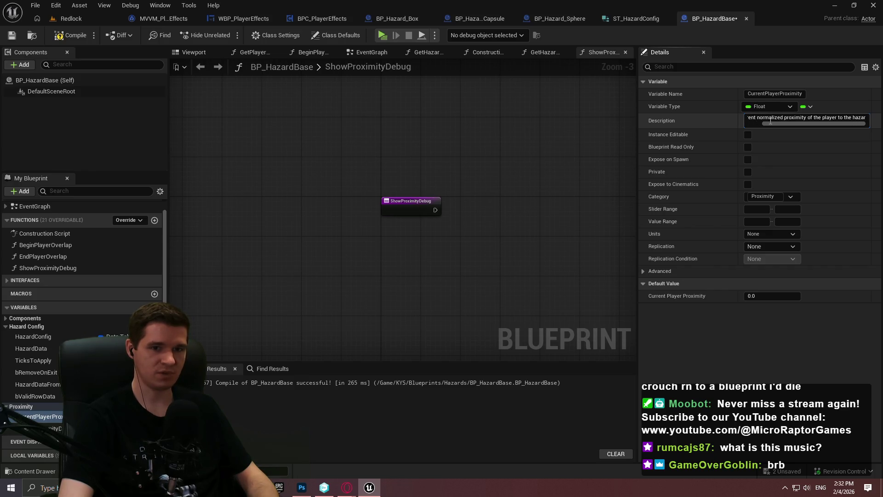
key("Return")
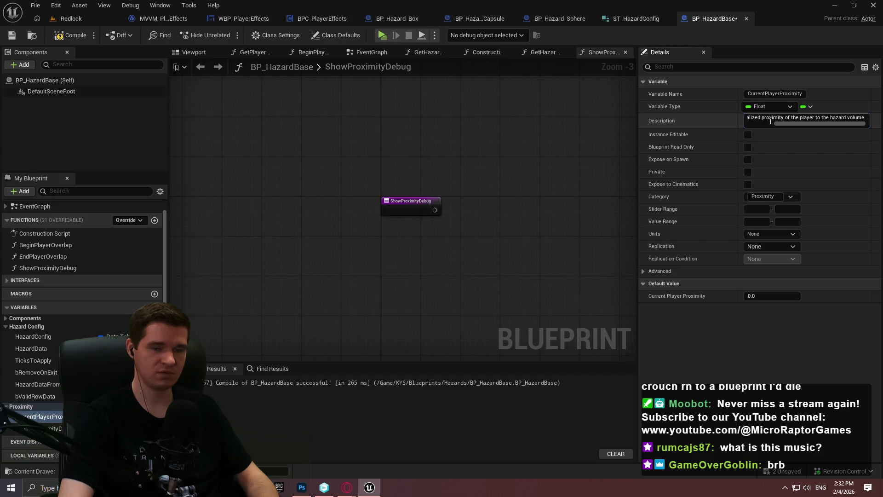
Put the cursor in bShowProximityDebug's Description field and bring the Hazard Volumes article back up
left_click(42, 429)
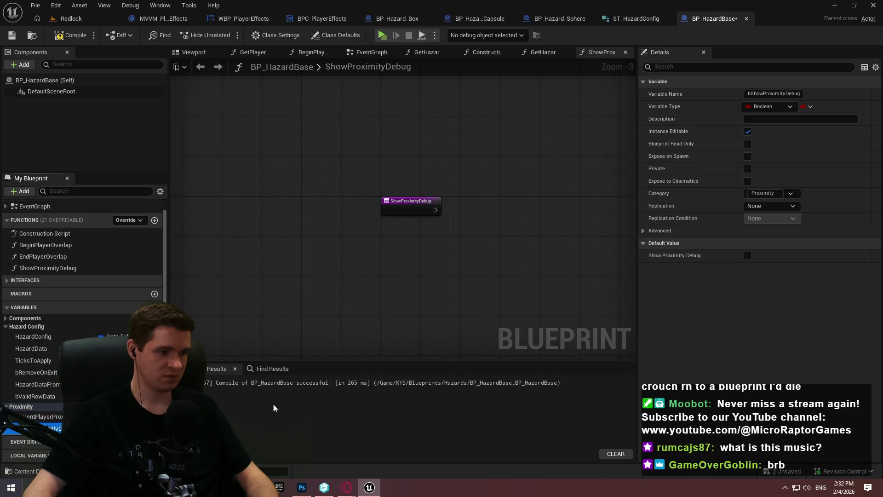
left_click(770, 120)
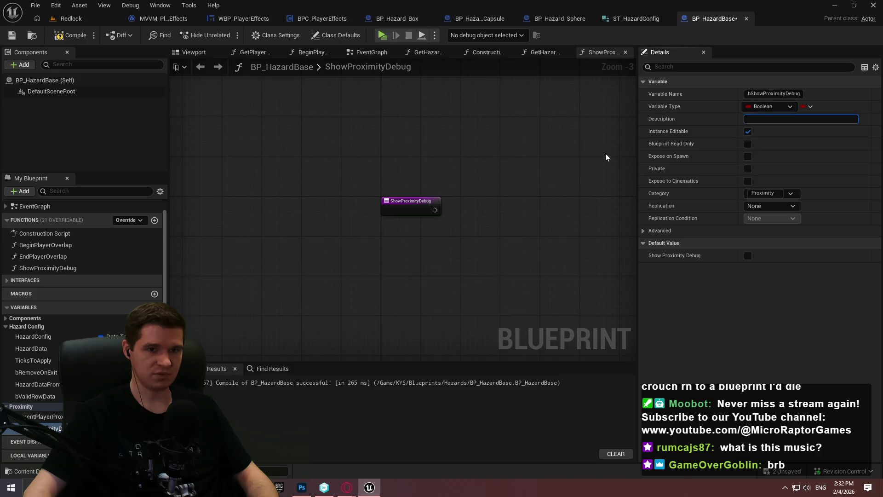
mouse_move(352, 491)
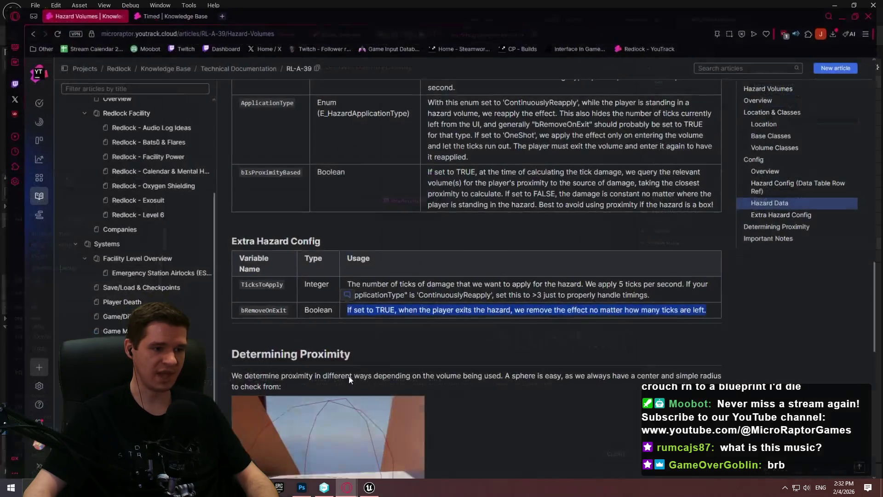
left_click(297, 450)
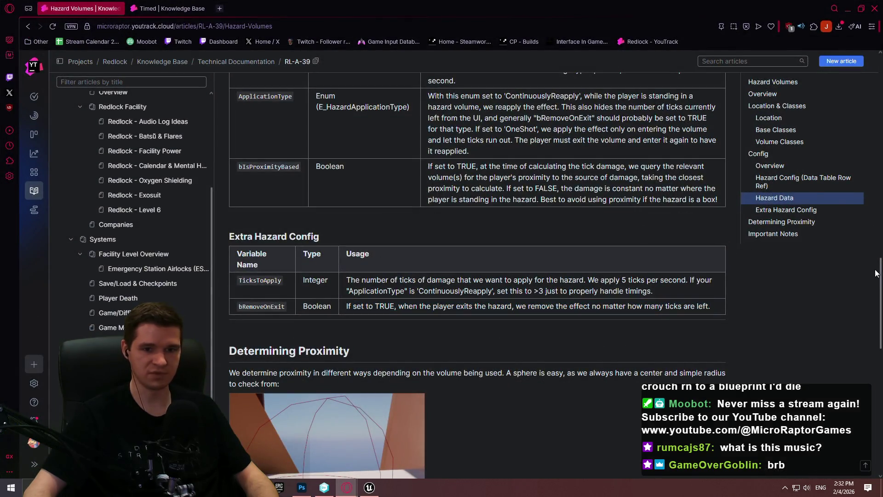
Start editing the Hazard Volumes article and select the Extra Hazard Config heading and TicksToApply table
left_click_drag(880, 272, 880, 74)
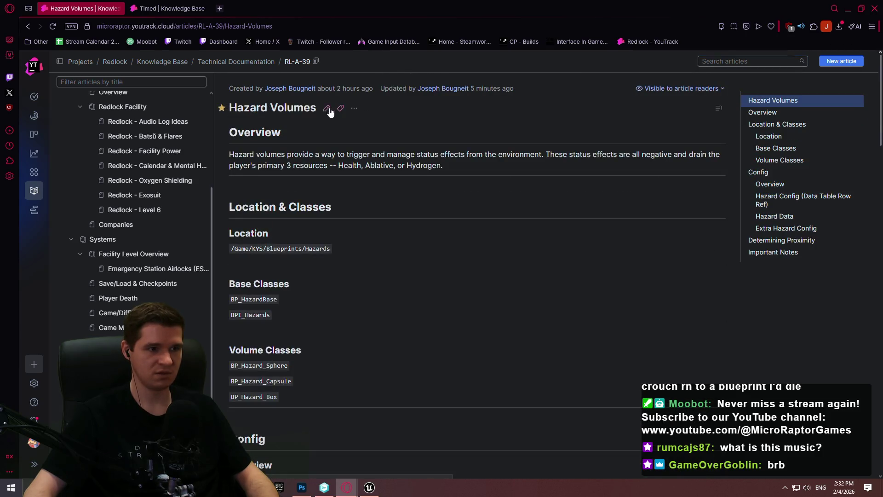
left_click(341, 109)
scroll(366, 243, "down", 10)
scroll(375, 257, "up", 4)
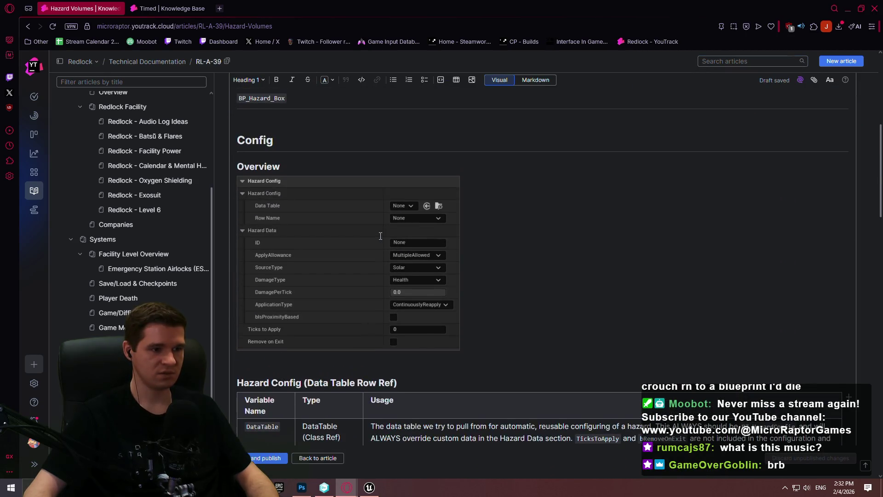
scroll(375, 258, "down", 5)
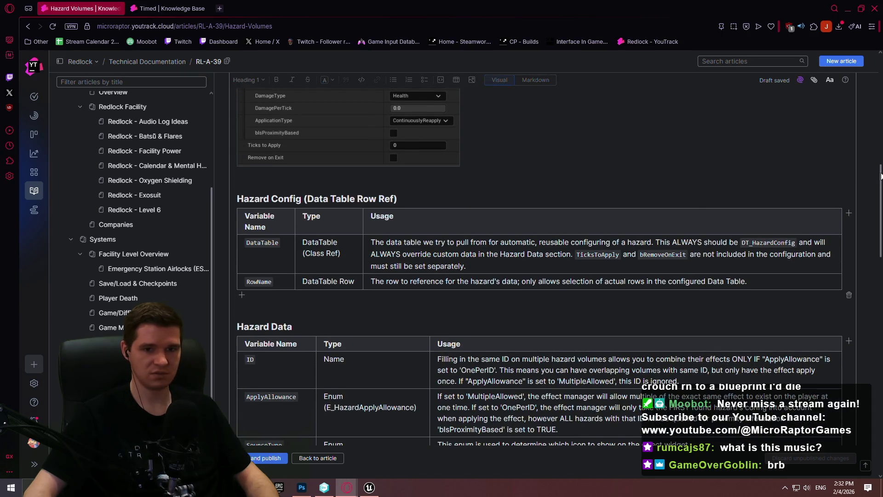
left_click_drag(879, 161, 879, 371)
scroll(327, 186, "up", 7)
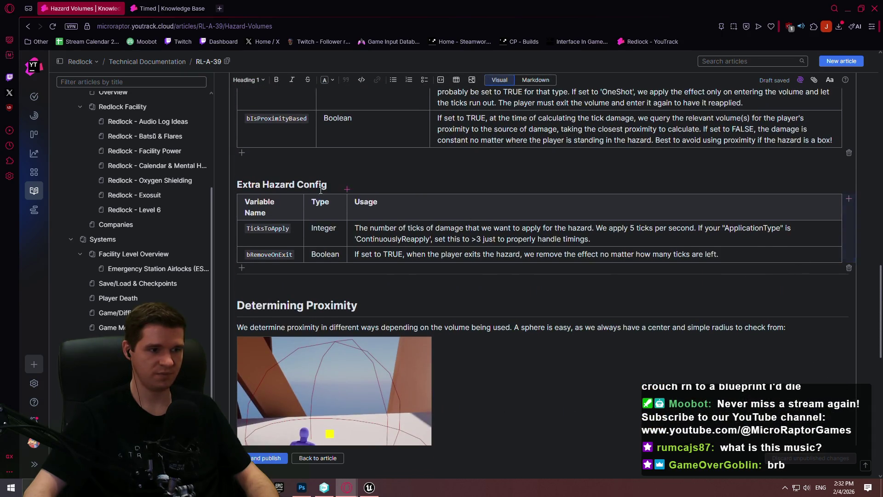
mouse_move(241, 180)
left_mouse_down()
mouse_move(598, 239)
mouse_move(700, 239)
left_mouse_up()
key("ctrl+c")
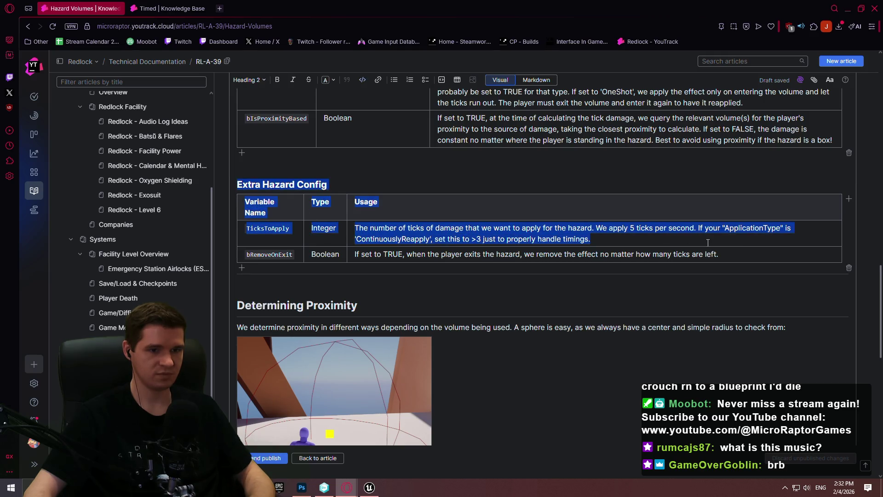
Paste a copy of that section two blank lines below the original table
left_click(729, 252)
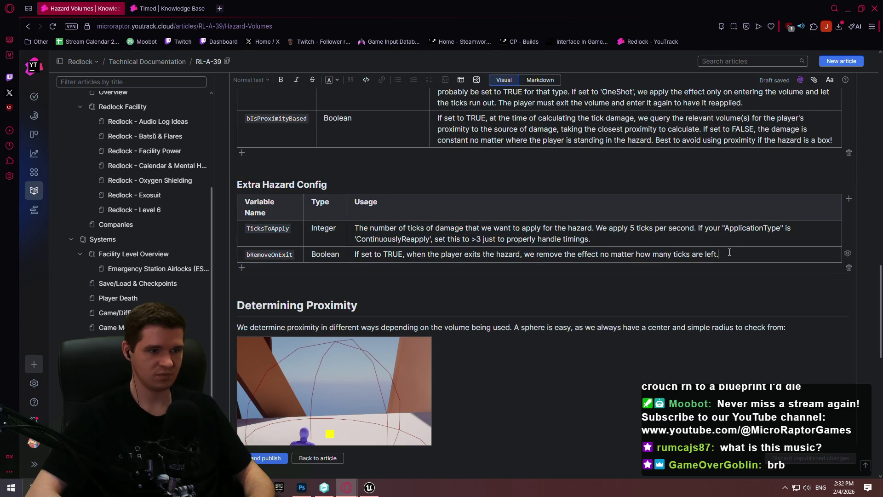
key("Return")
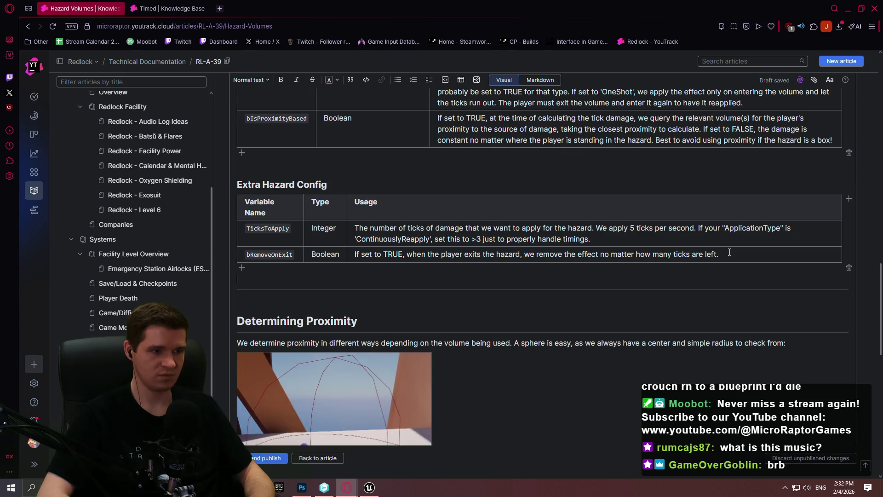
key("Return")
key("ctrl+v")
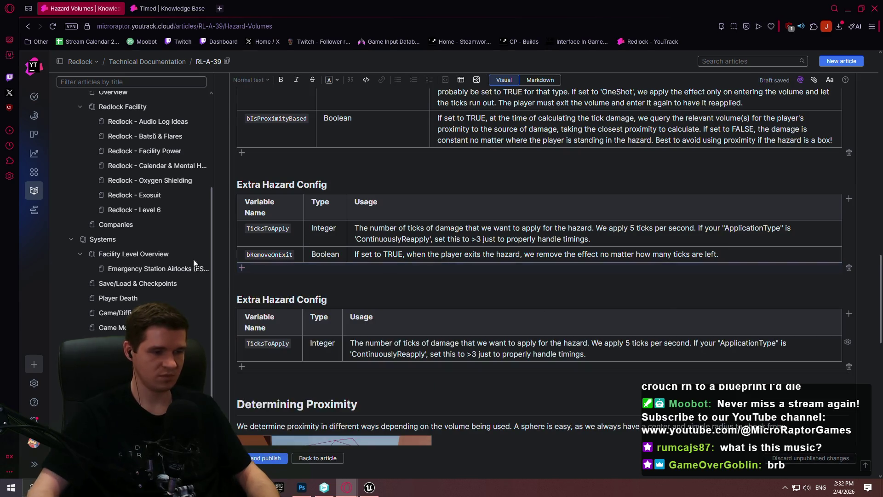
Rename the copied heading to Debug and set the row to bShowProximityDebug of type Boolean
left_click_drag(330, 300, 248, 300)
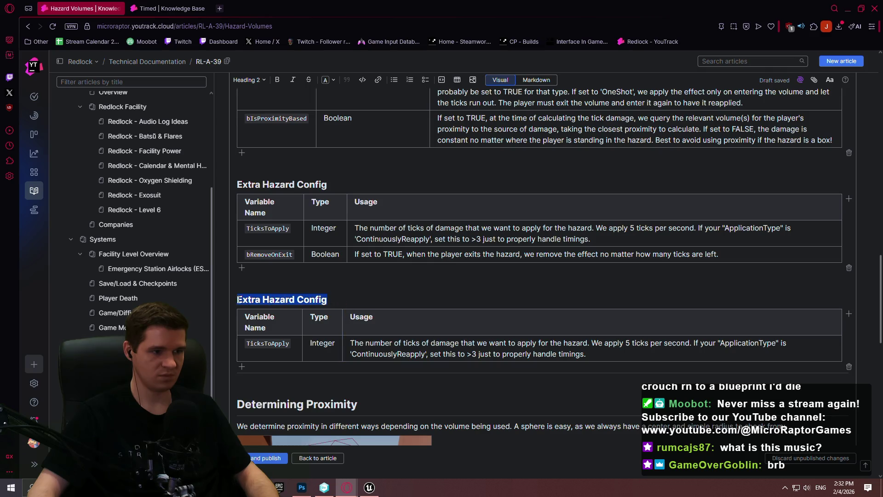
type("Debug")
left_click_drag(289, 343, 249, 346)
type("bShowPromx")
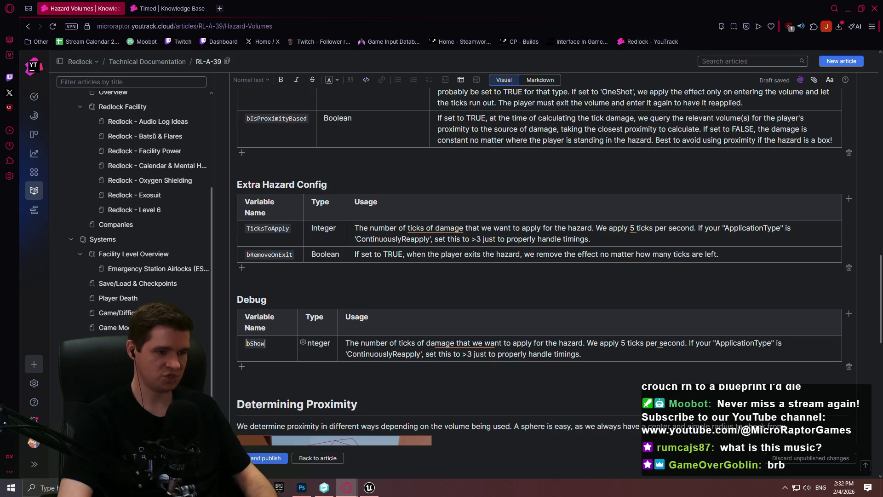
key("BackSpace")
key("BackSpace")
type("ximit")
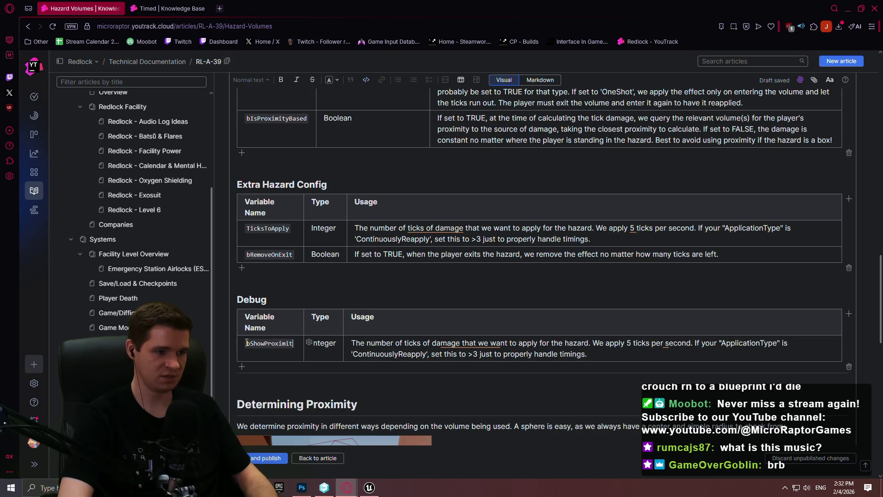
type("yDebug")
key("Tab")
type("Boolean")
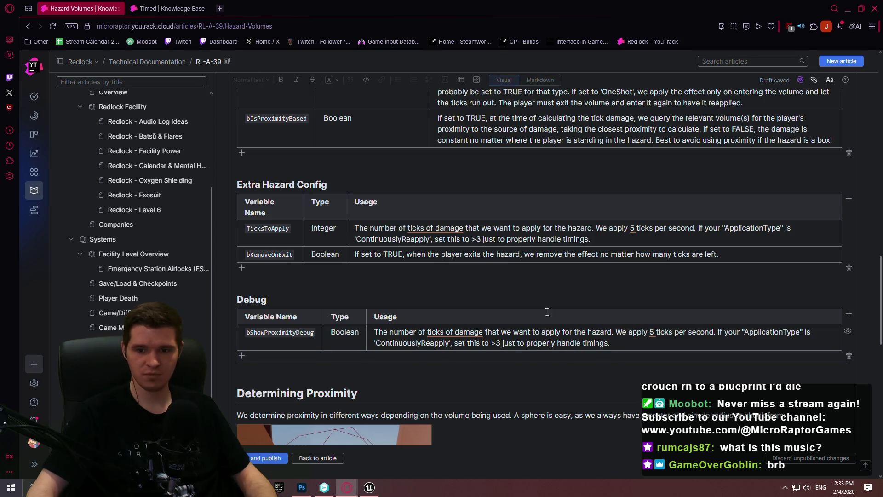
Rewrite the Usage cell: enabling shows debug visualization of proximity calculation, helpful for capsule traces
left_click(428, 341)
mouse_move(667, 340)
left_mouse_down()
mouse_move(434, 342)
mouse_move(376, 332)
left_mouse_up()
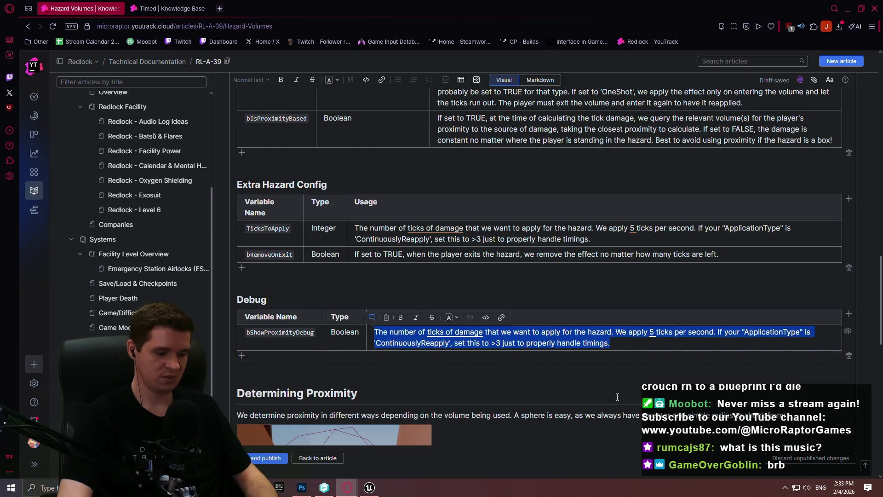
type("Enabling this will sho")
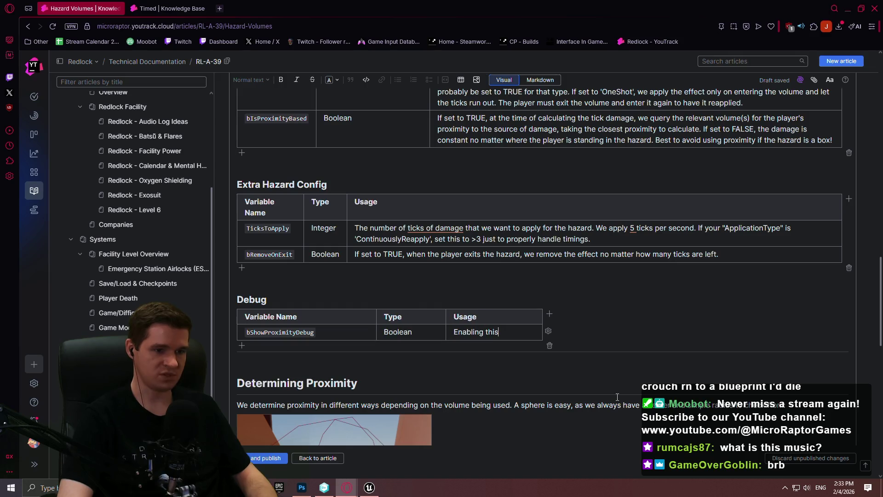
type("w ")
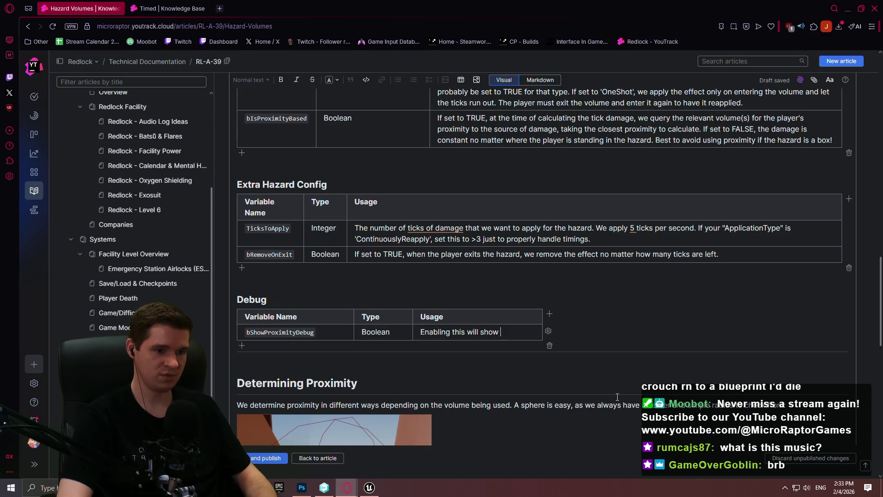
type("debug bvi")
key("BackSpace")
key("BackSpace")
key("BackSpace")
type("visualization for where the player is")
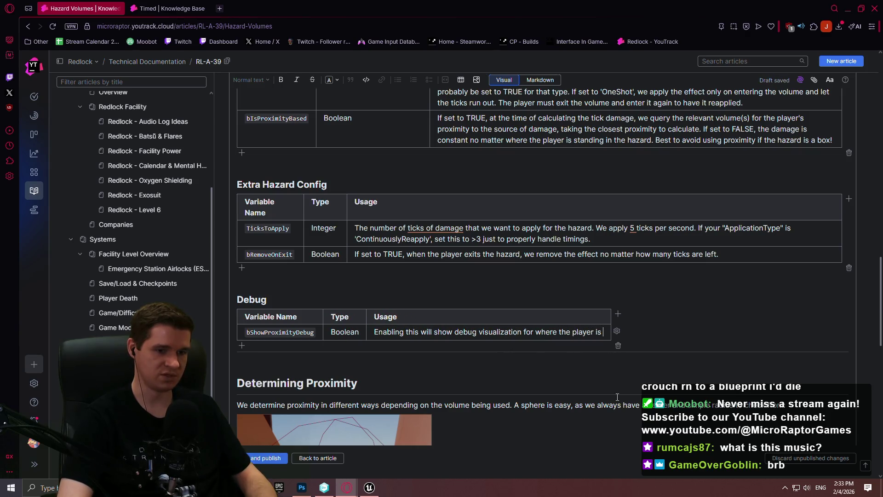
key("BackSpace")
key("BackSpace")
key("BackSpace")
type("calculation")
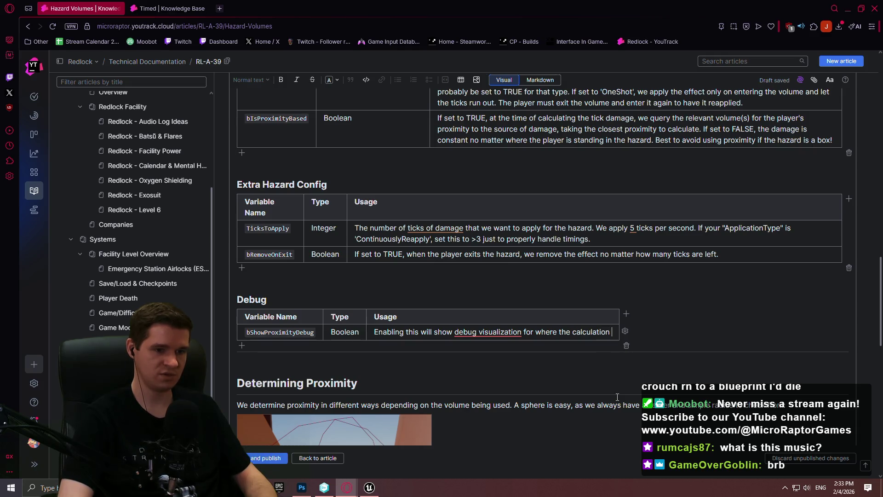
key("BackSpace")
key("BackSpace")
type("n for proximity")
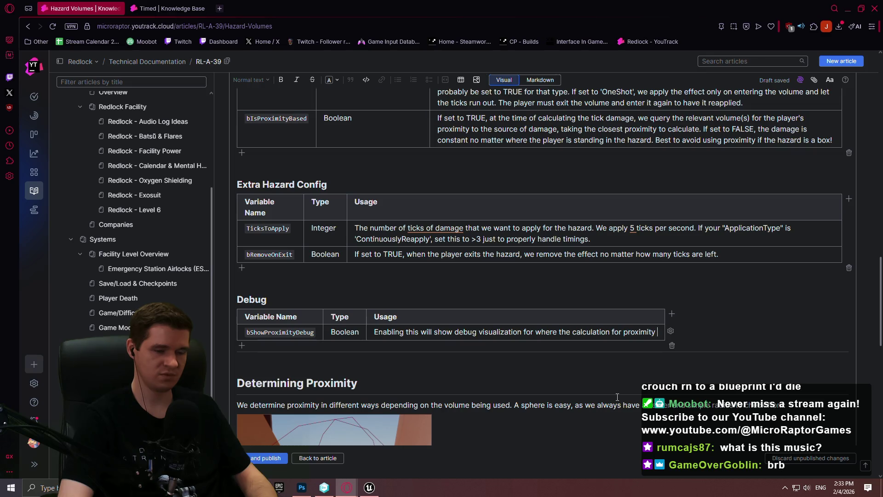
type("is handled. ")
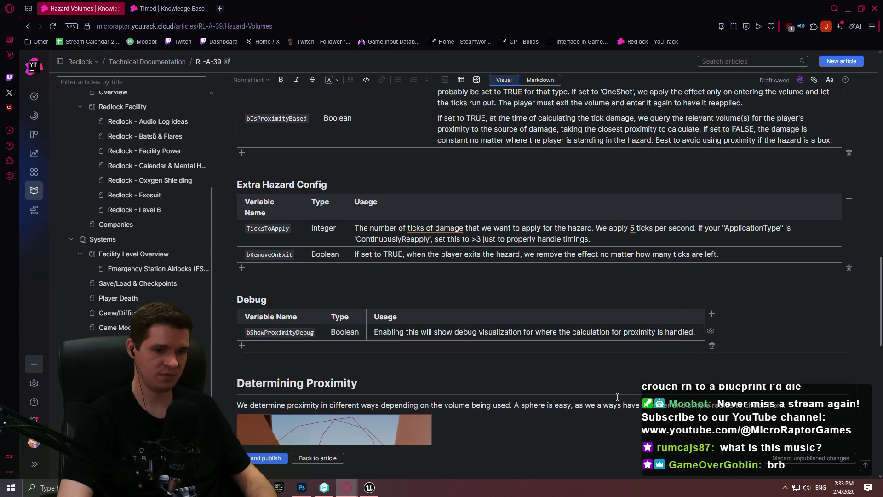
type("Th")
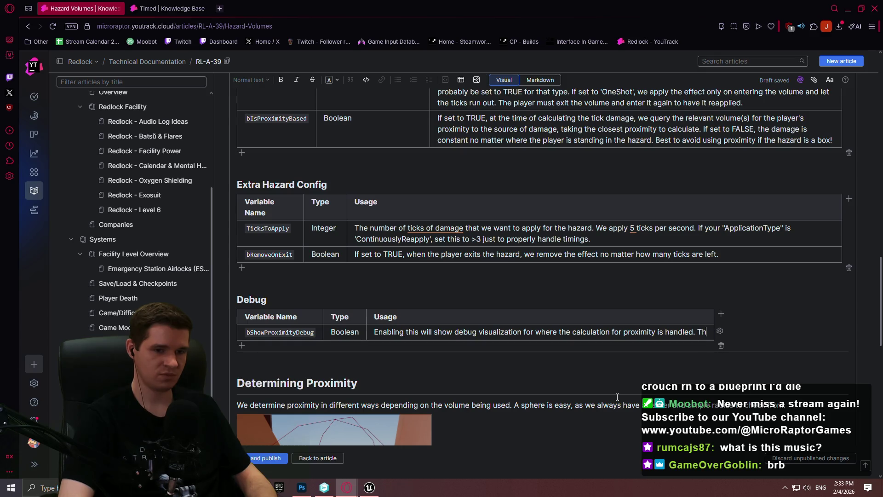
type("is is espec")
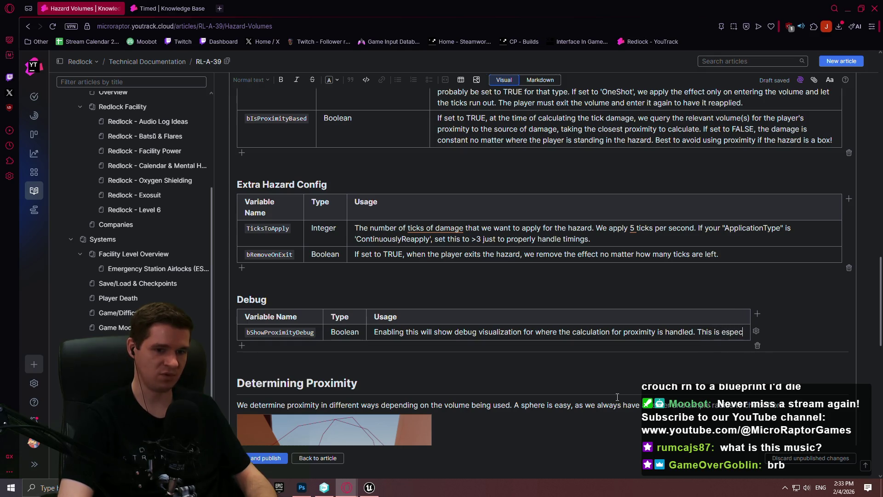
type("ially helpf")
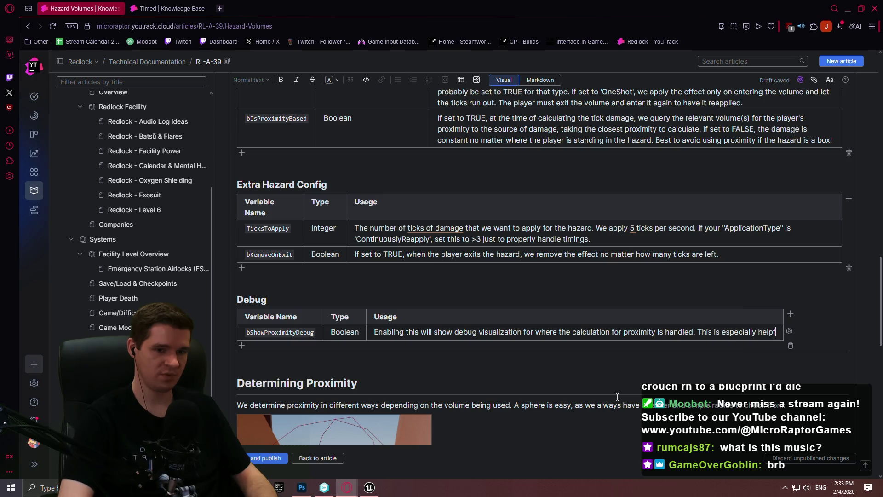
type("ul for capsule traces or debugging multiple overlapping hazards.")
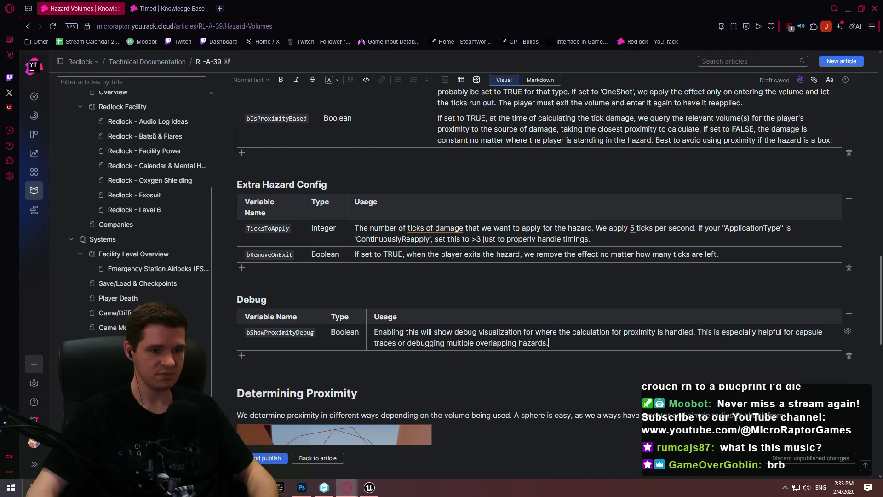
Copy the new bShowProximityDebug usage text and go back to Unreal Engine
left_click_drag(541, 344, 372, 333)
key("ctrl+c")
key("alt+Tab")
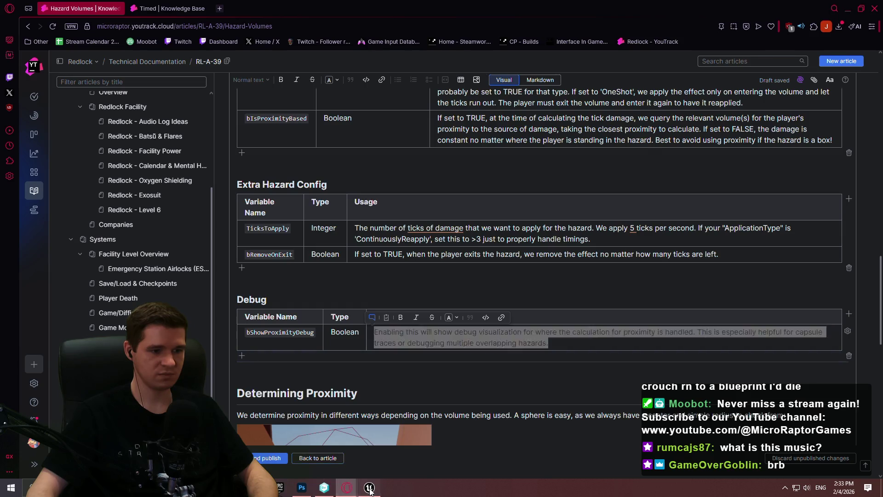
Paste bShowProximityDebug's description, compile, and comment the ShowProximityDebug node 'Overridden by children'
key("ctrl+v")
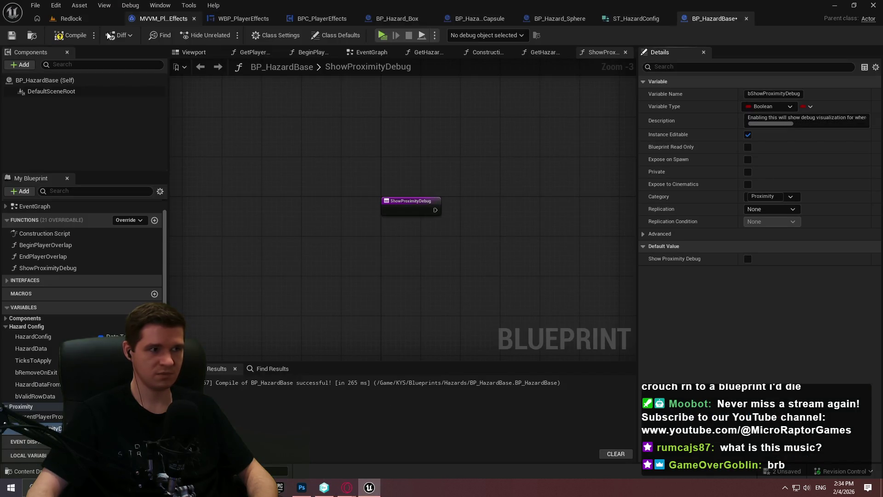
left_click(56, 37)
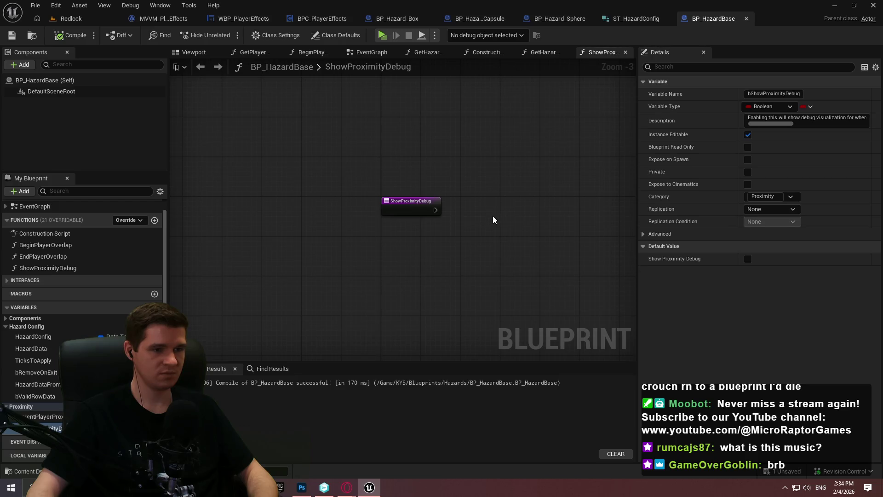
left_click_drag(501, 249, 324, 175)
type("c")
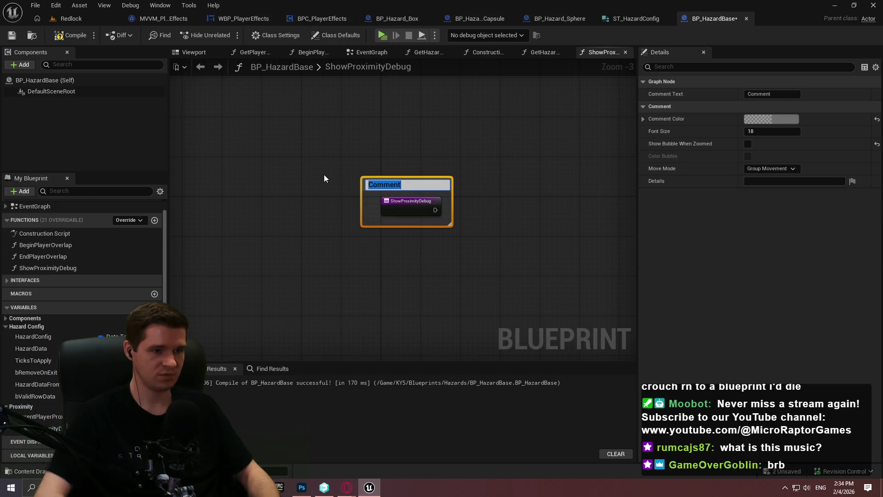
type("Overridden ")
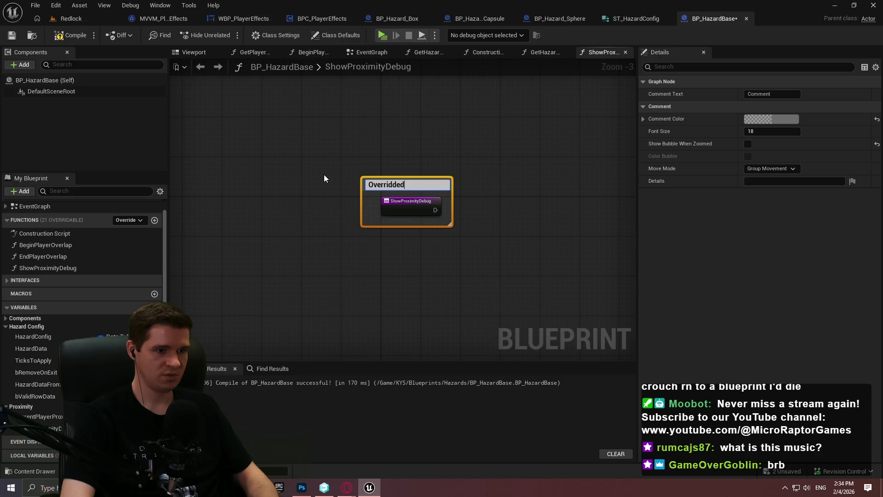
type("by children")
key("Return")
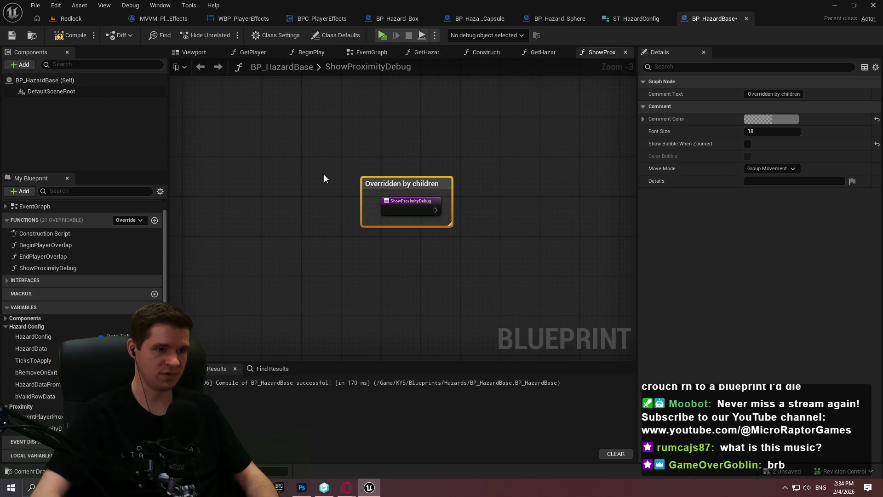
double_click(43, 257)
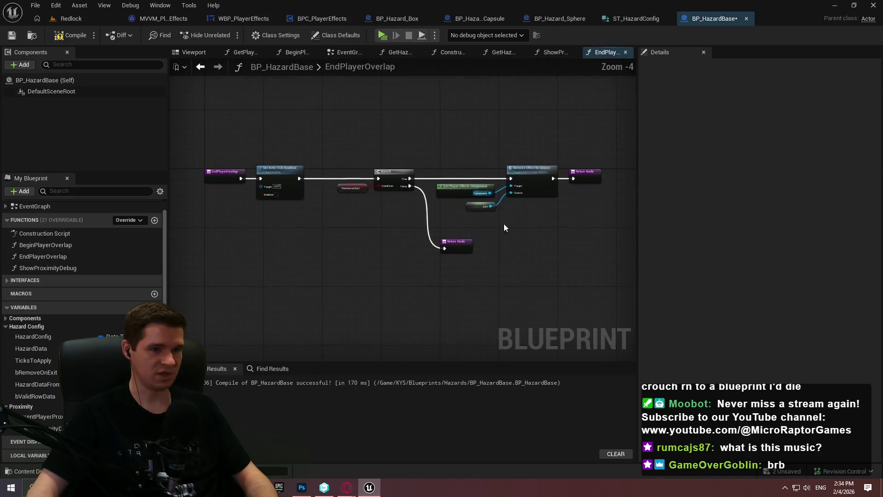
Comment all EndPlayerOverlap nodes: 'On end overlap, disable tick and, if bRemoveOnExit is set, remove the effect'
key("ctrl+a")
type("c")
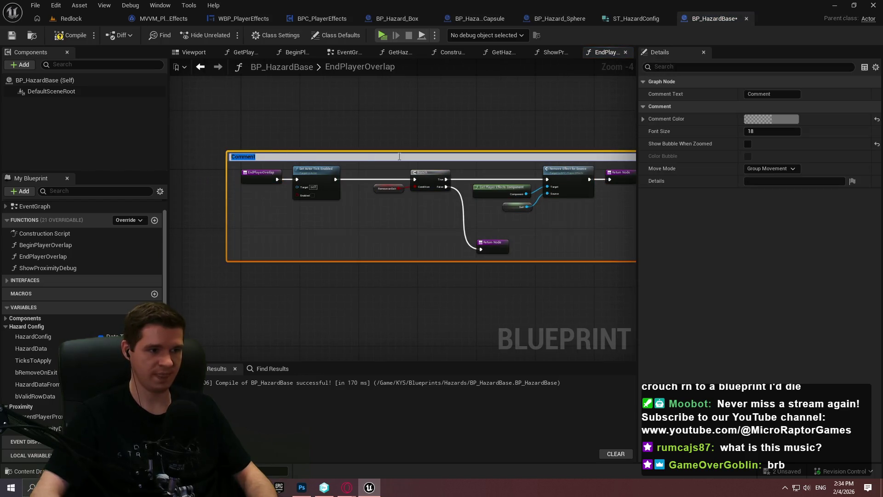
type("On end overlap, disable tick and, if bRemoveOnExit is set, remove the effect")
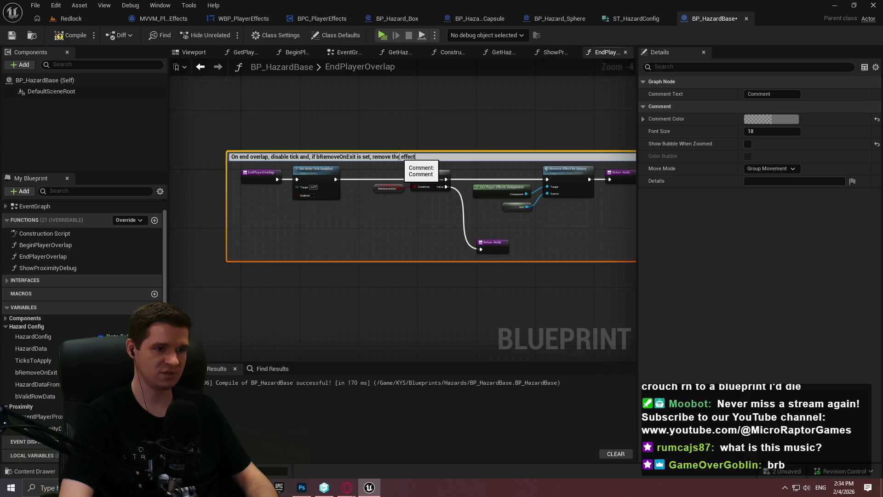
key("Return")
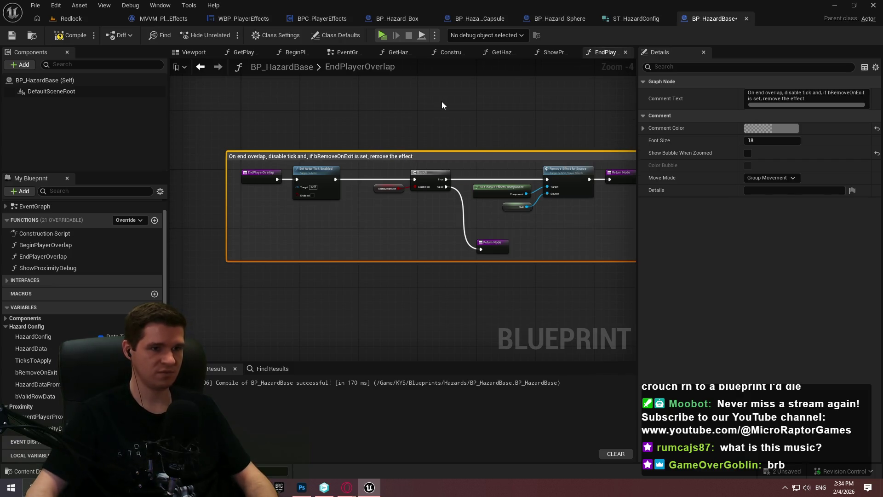
left_click(442, 101)
double_click(51, 245)
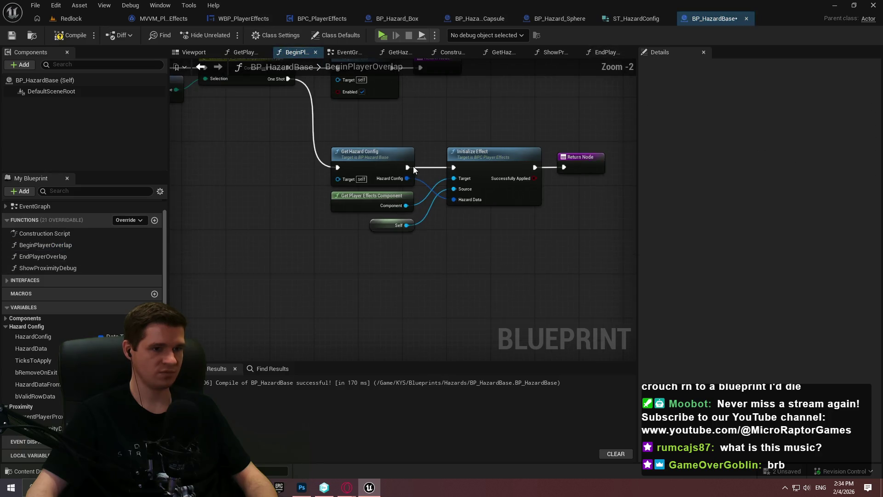
Wrap the BeginPlayerOverlap nodes in a comment saying tick is enabled only for continuous hazards
scroll(553, 259, "down", 4)
left_click_drag(553, 259, 256, 169)
scroll(347, 182, "up", 2)
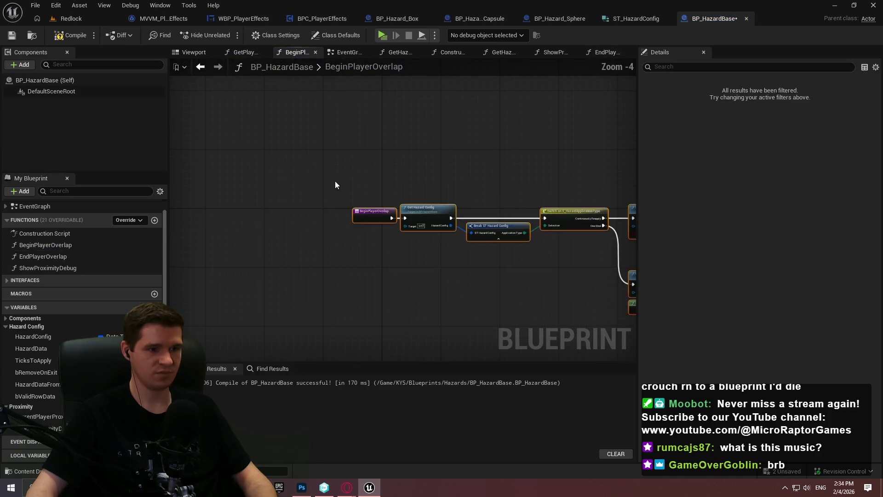
type("c")
type("On b")
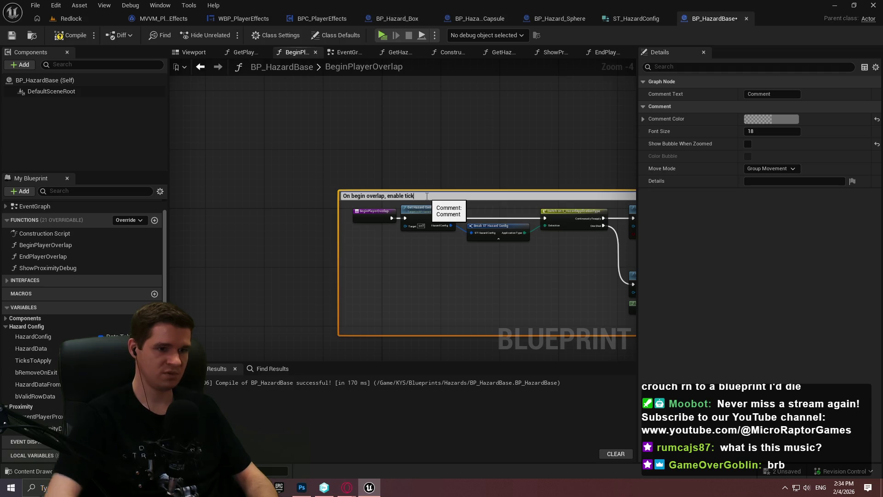
type("tick")
key("Return")
left_click_drag(531, 195, 262, 153)
scroll(261, 153, "up", 1)
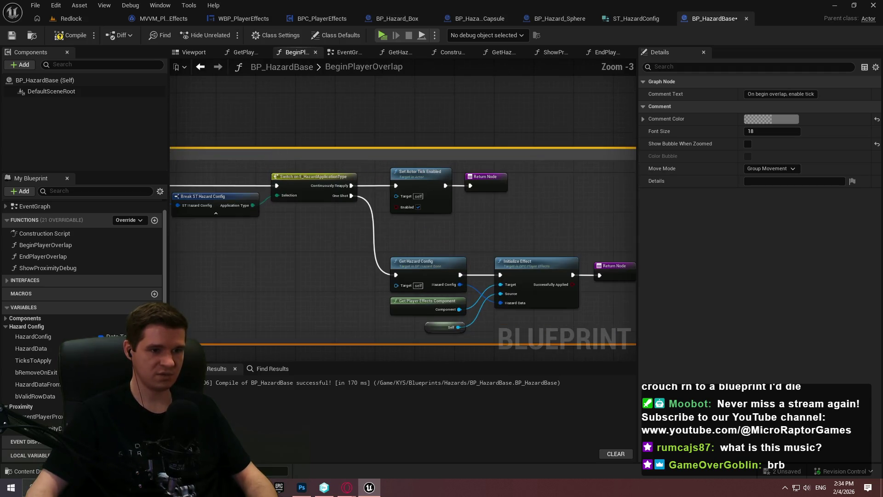
double_click(264, 164)
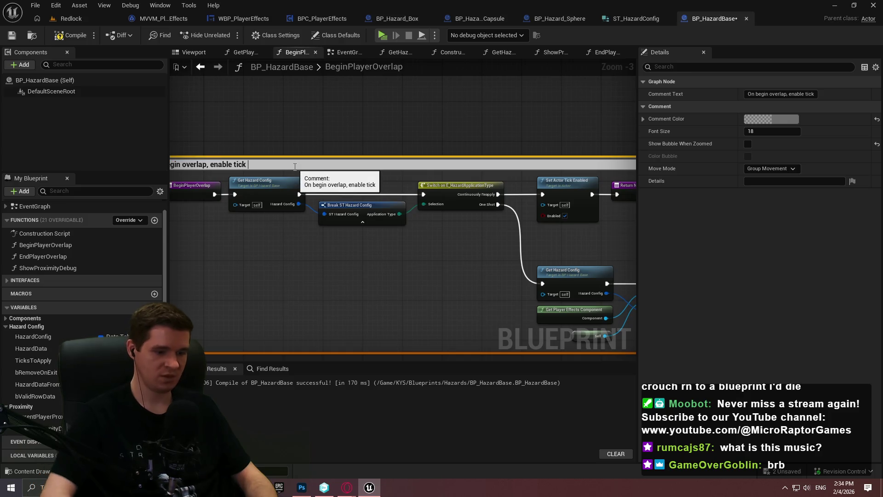
key("BackSpace")
key("BackSpace")
key("BackSpace")
type("only if we intend to continuously apply the hazardous effec")
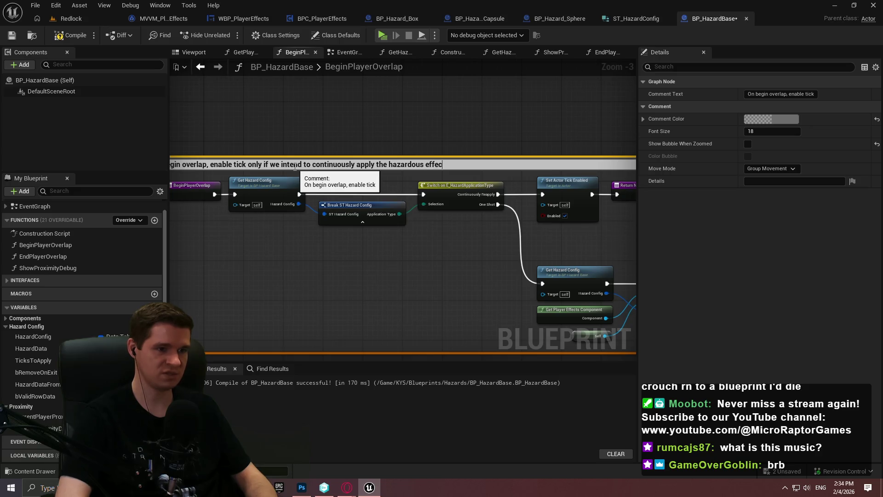
type("t")
key("Return")
Extend the comment: continuous hazards initialize from tick, so only one-shots initialize here; save BP_HazardBase
left_click_drag(473, 230, 321, 224)
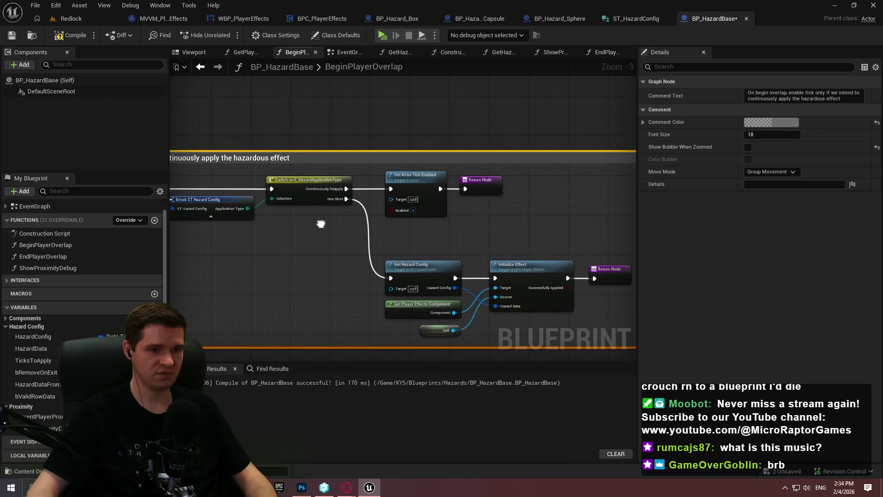
double_click(334, 160)
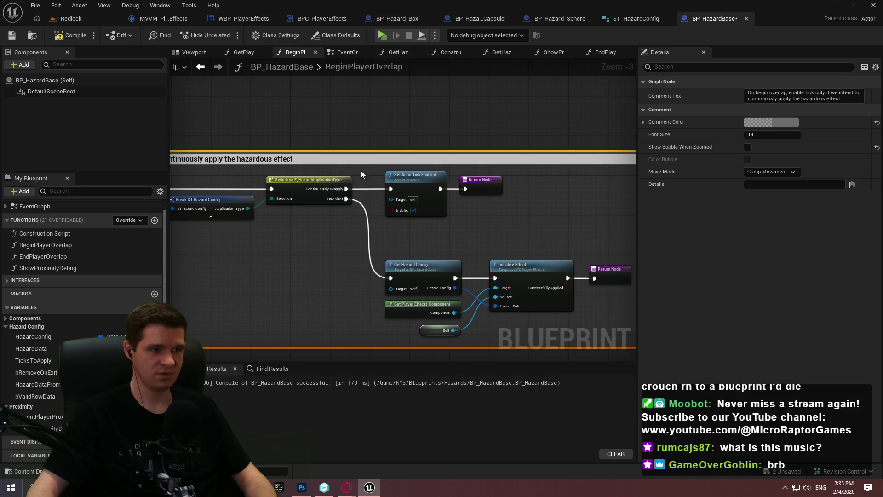
type("-- this auto initializes")
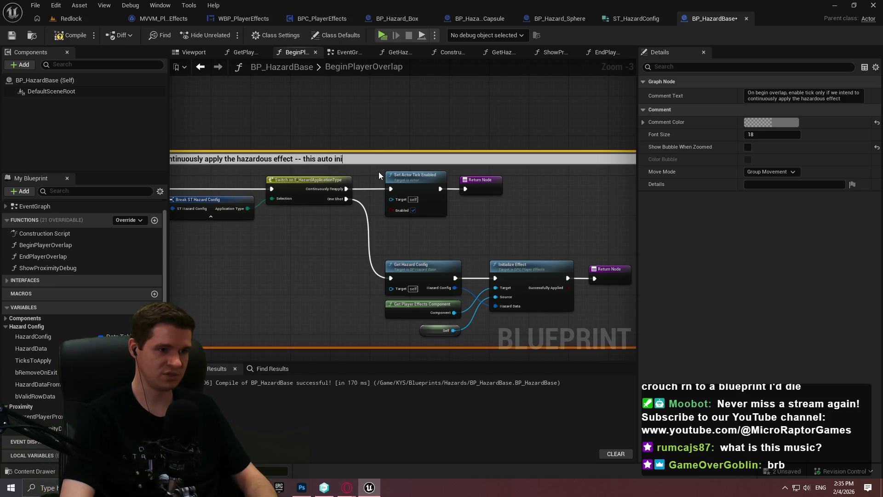
type(" from the tick itself which is why we don't initialize here unless")
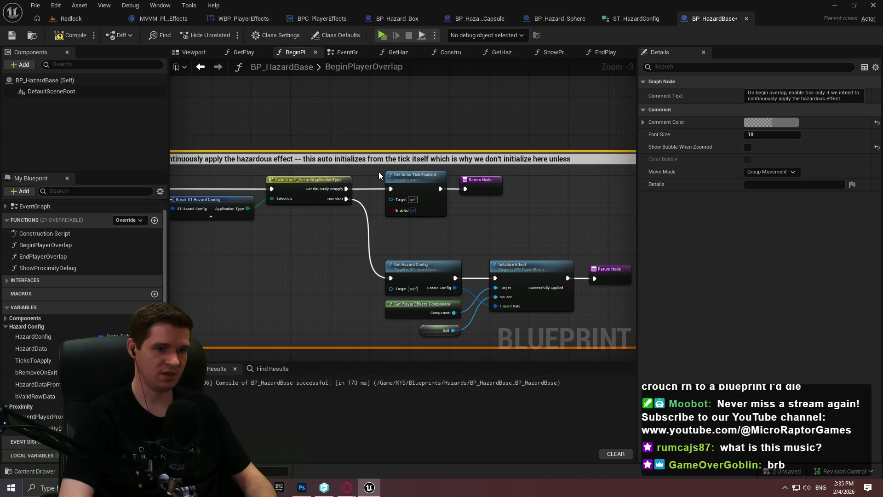
type("hot")
key("Return")
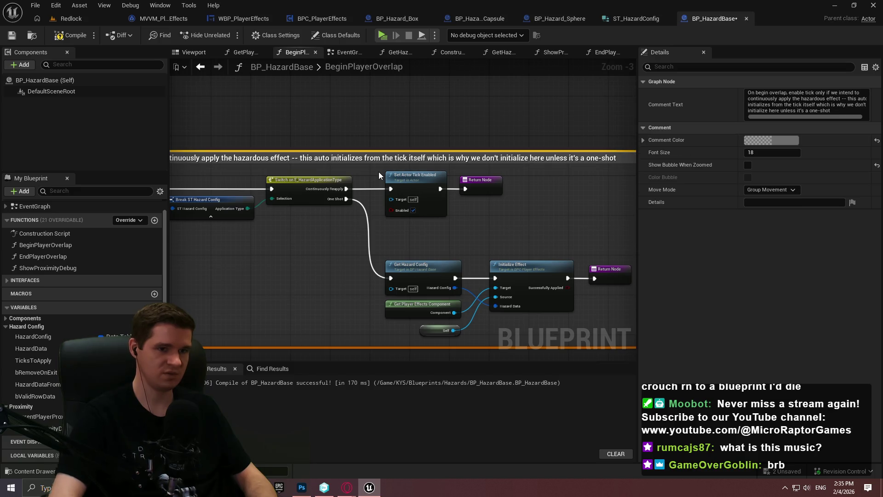
scroll(352, 139, "down", 5)
scroll(273, 133, "up", 3)
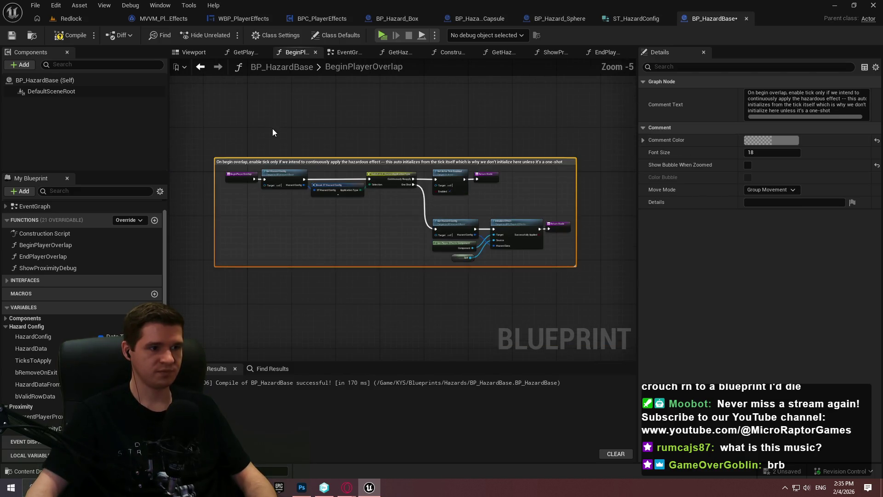
left_click(12, 35)
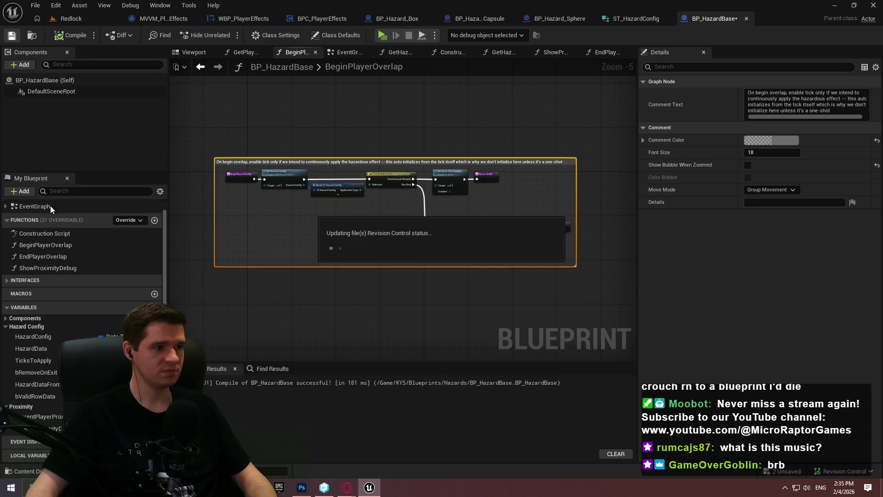
Comment the Construction Script nodes 'Set the hazard's config from a data table if valid'
double_click(34, 204)
double_click(37, 247)
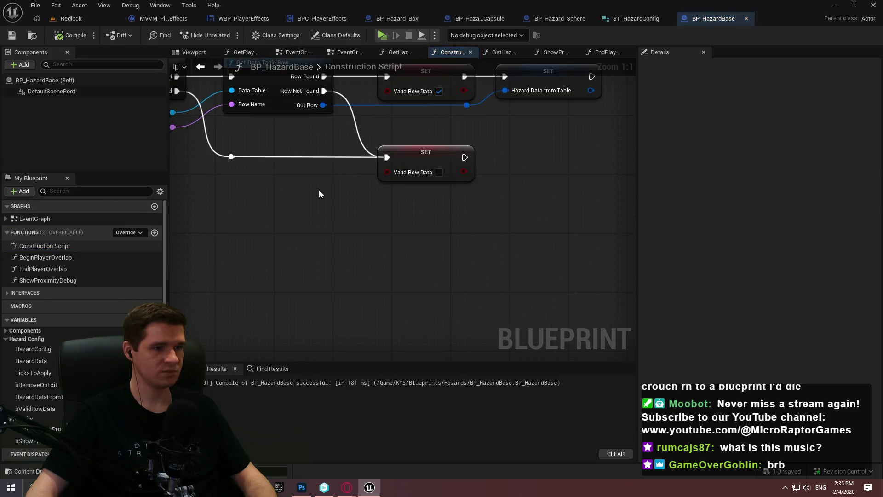
scroll(292, 204, "down", 4)
scroll(433, 237, "up", 3)
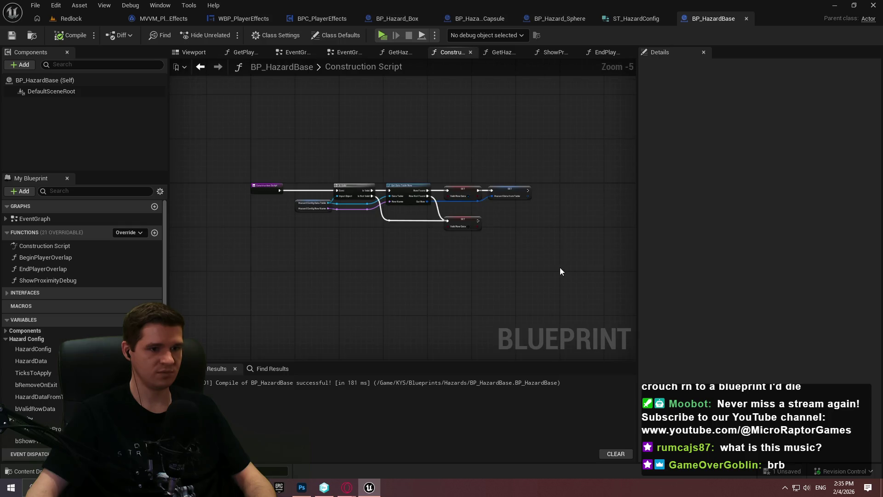
scroll(562, 272, "up", 1)
mouse_move(603, 273)
left_mouse_down()
mouse_move(186, 130)
mouse_move(128, 118)
mouse_move(299, 115)
left_mouse_up()
type("cSet the hazard's config from a data tab")
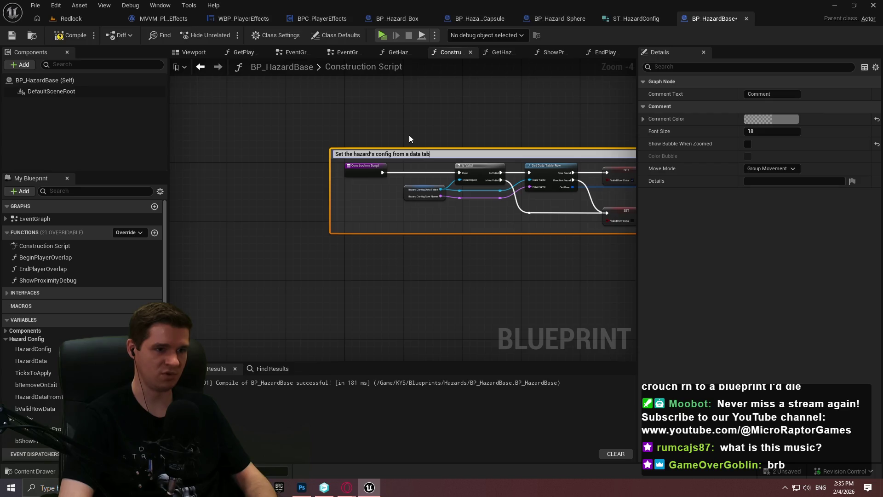
type(" valid")
key("Return")
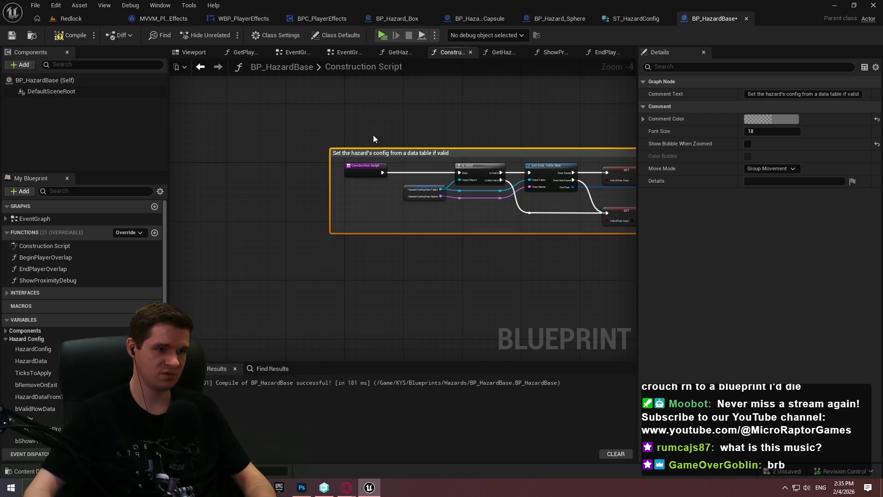
left_click_drag(399, 137, 289, 123)
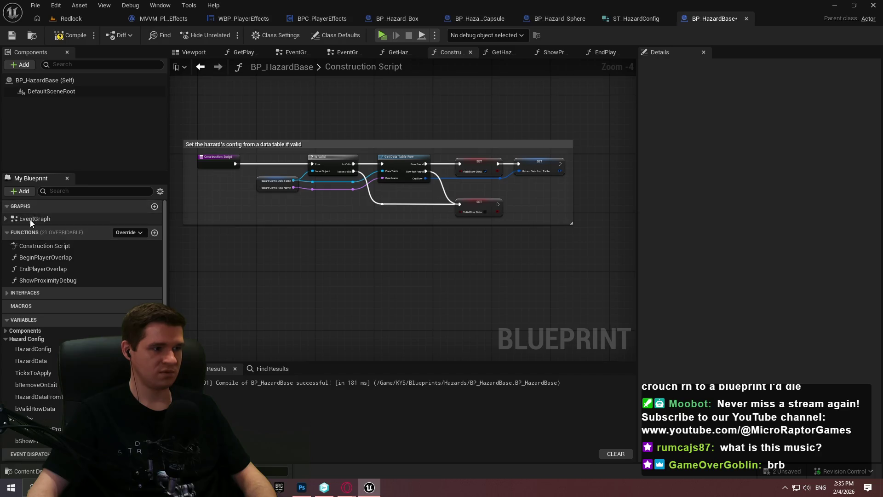
double_click(30, 219)
scroll(352, 142, "down", 1)
Delete the two disabled event nodes from the EventGraph
scroll(330, 142, "up", 2)
scroll(345, 219, "down", 2)
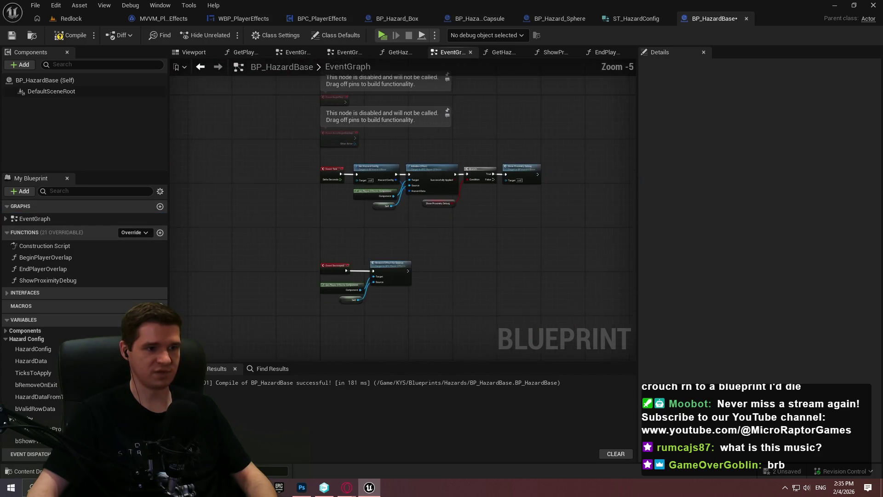
left_click_drag(345, 219, 290, 164)
key("Delete")
Comment the Event Tick row on effect initialization (only if continuous) and start an Event Destroyed comment
scroll(568, 219, "up", 2)
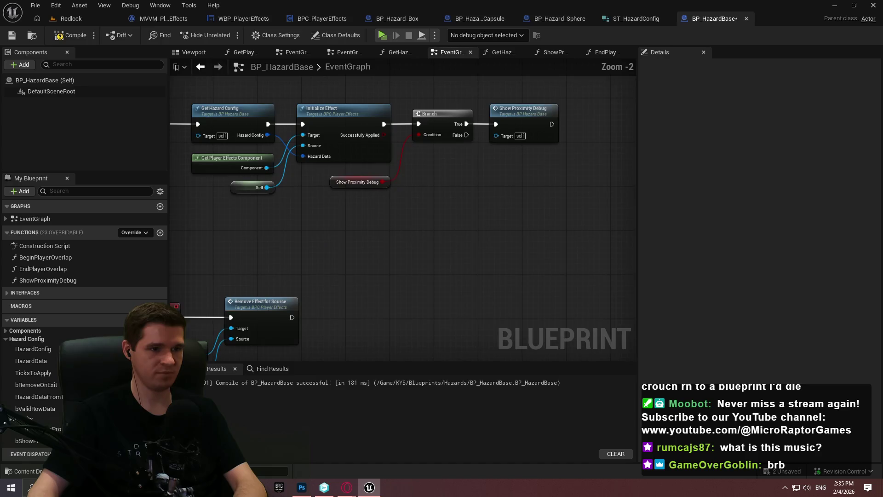
left_click_drag(625, 243, 195, 76)
type("c")
type("Tick ini")
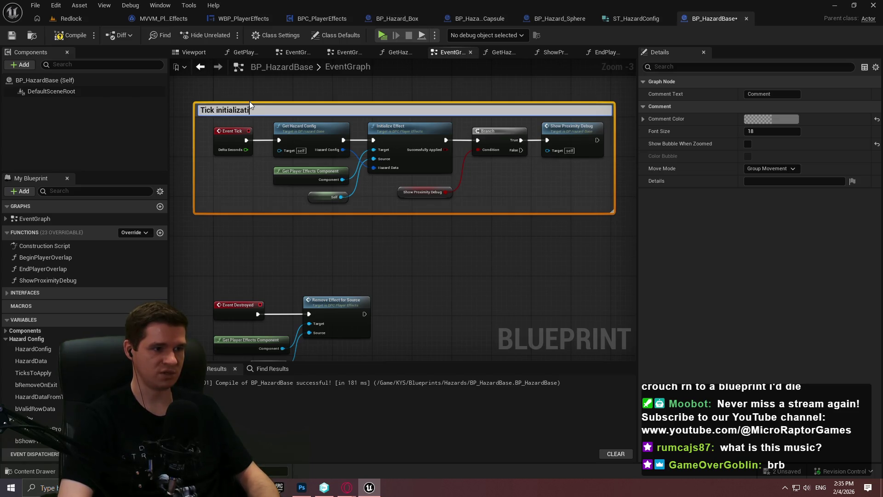
type(" the effect")
type(" (on")
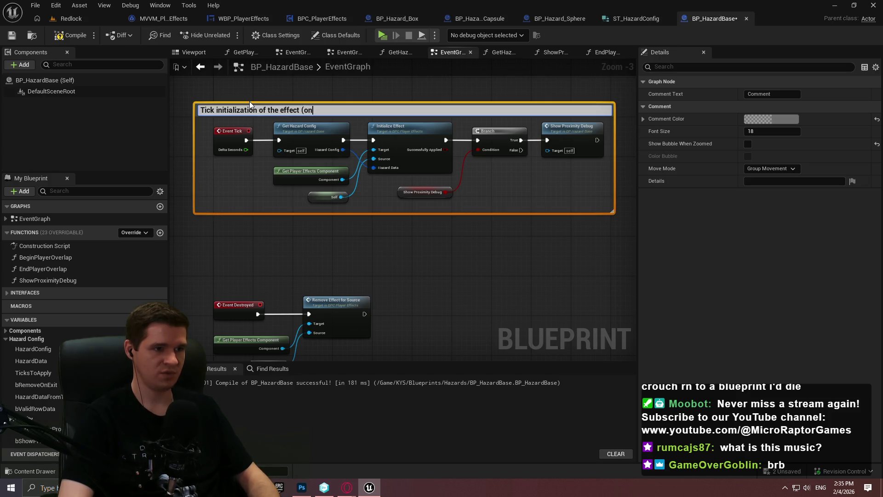
type("ly enabled if continuous), and turn on debug if")
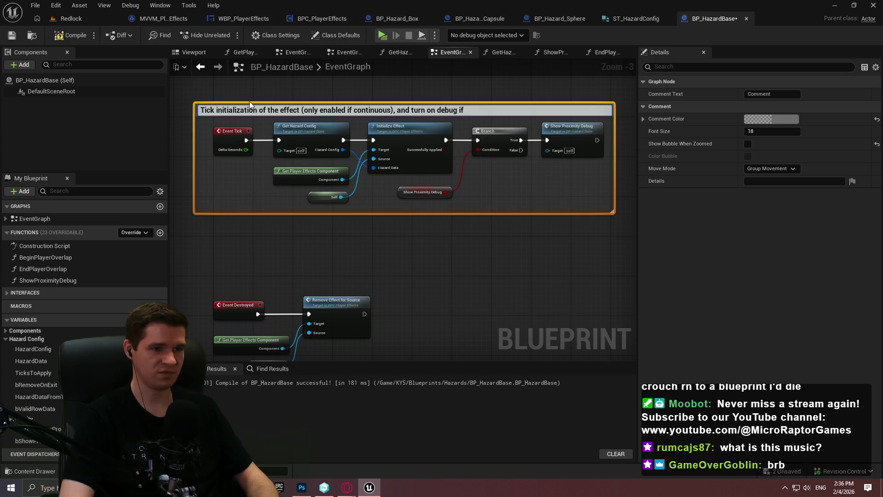
type(" set on childre")
key("Return")
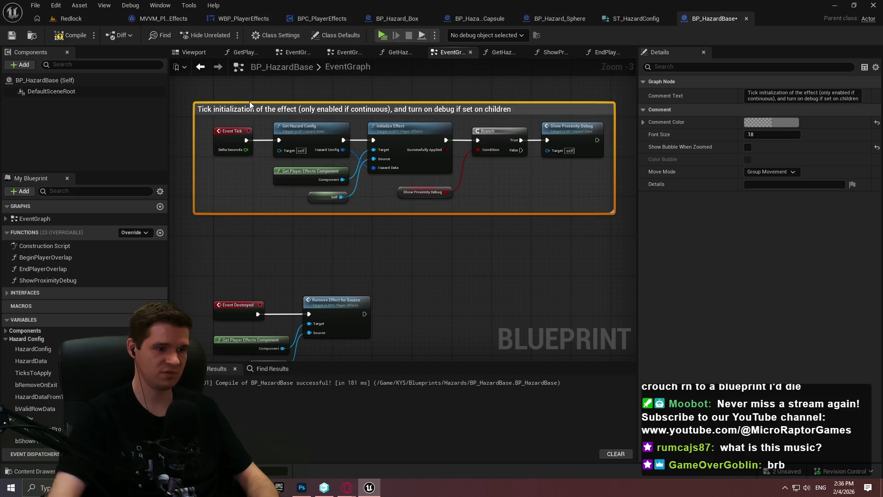
mouse_move(258, 186)
left_mouse_down()
mouse_move(250, 188)
mouse_move(405, 260)
left_mouse_up()
type("c")
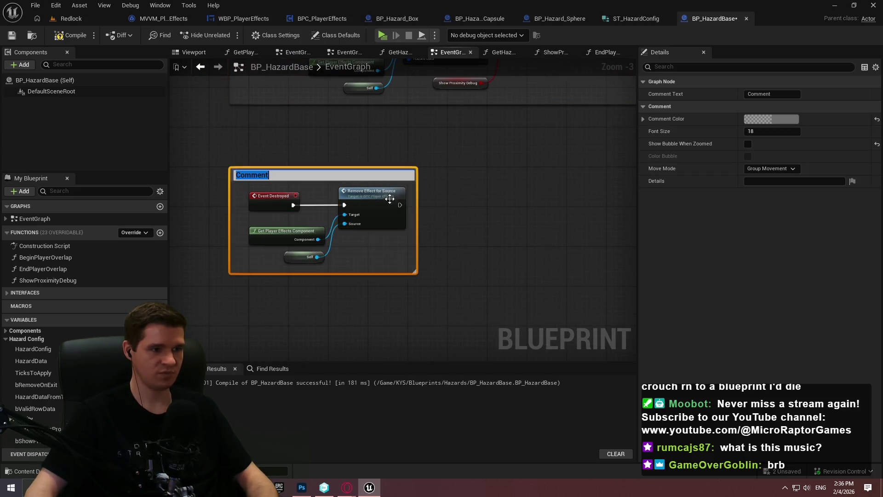
type("When destroyed, for whatever reason, make sure")
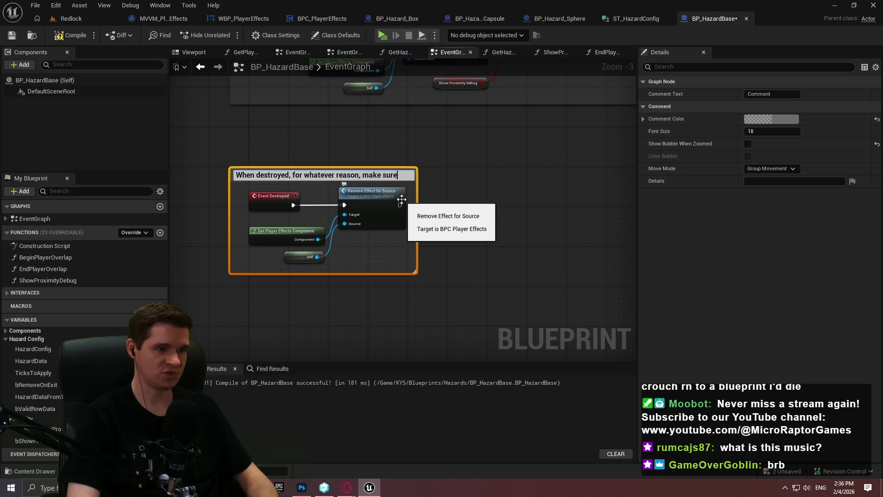
Title the Event Destroyed comment about removing the effect for the source, fit it on one line, and save BP_HazardBase
type(" to remove the effect for the s")
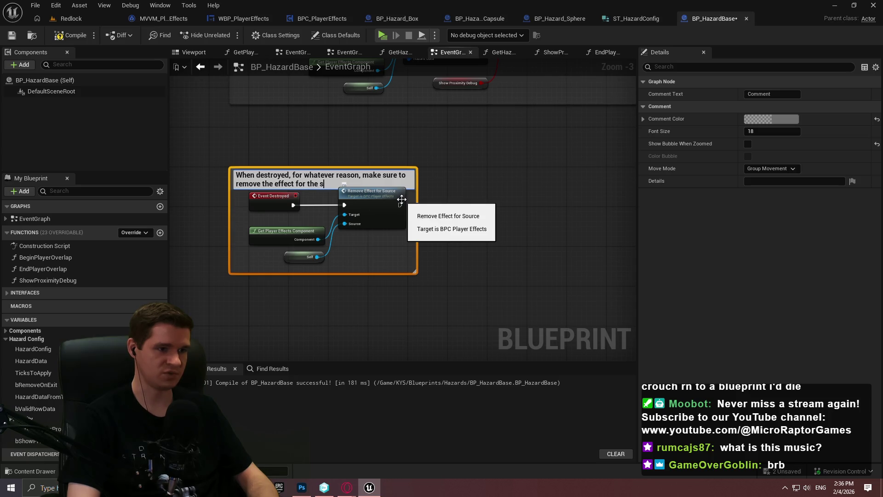
type("ource")
key("Return")
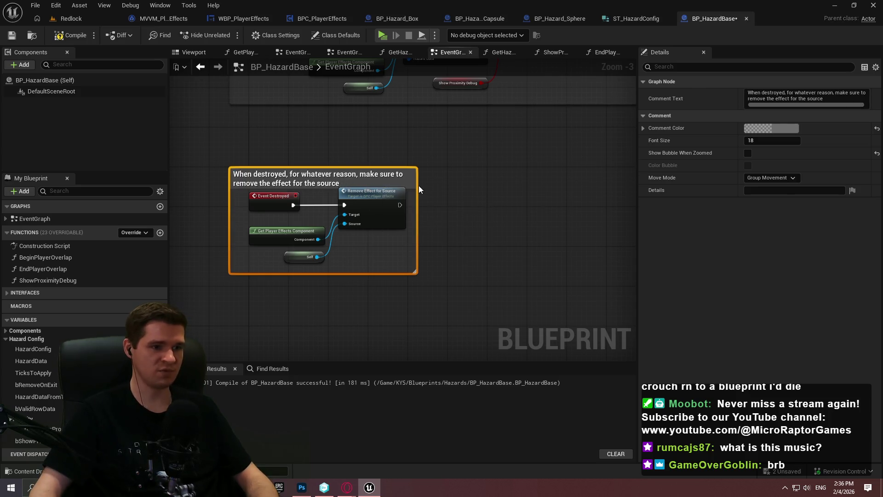
left_click_drag(416, 185, 548, 185)
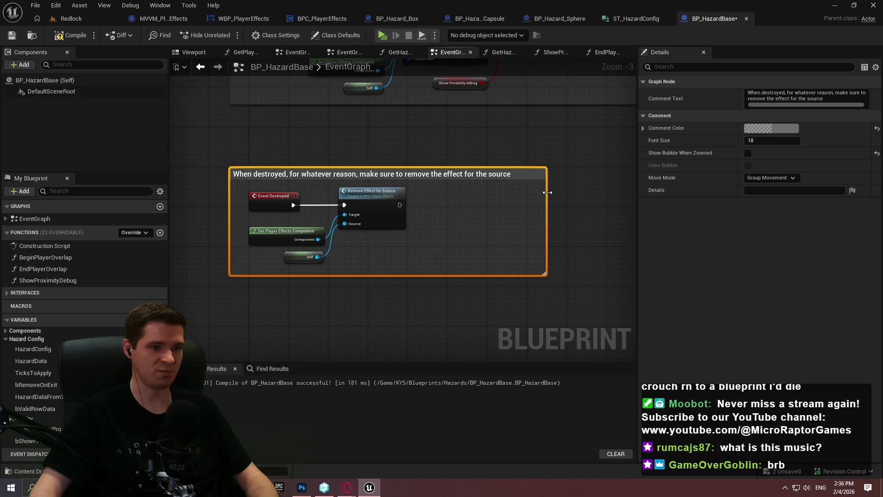
left_click(297, 151)
left_click_drag(297, 151, 312, 188)
left_click(14, 38)
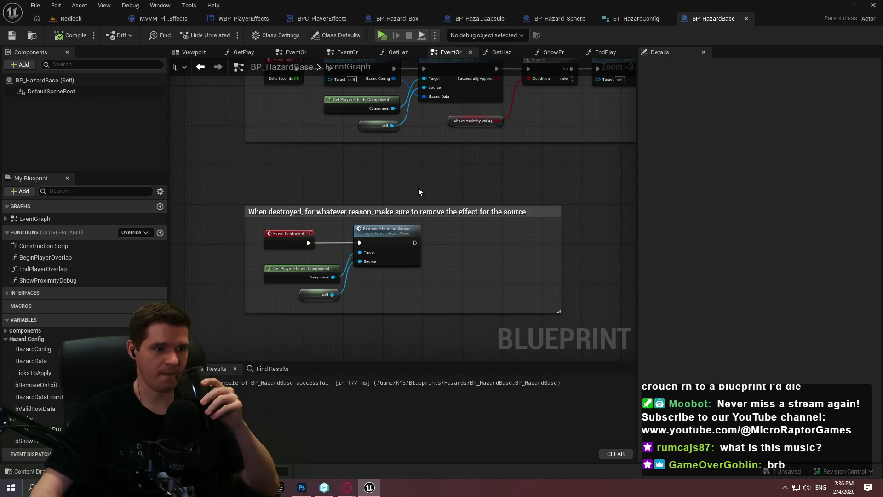
Review the GetHazardTicks, GetPlayerProximity and GetHazardConfig interface functions, then return to the EventGraph
scroll(443, 181, "down", 1)
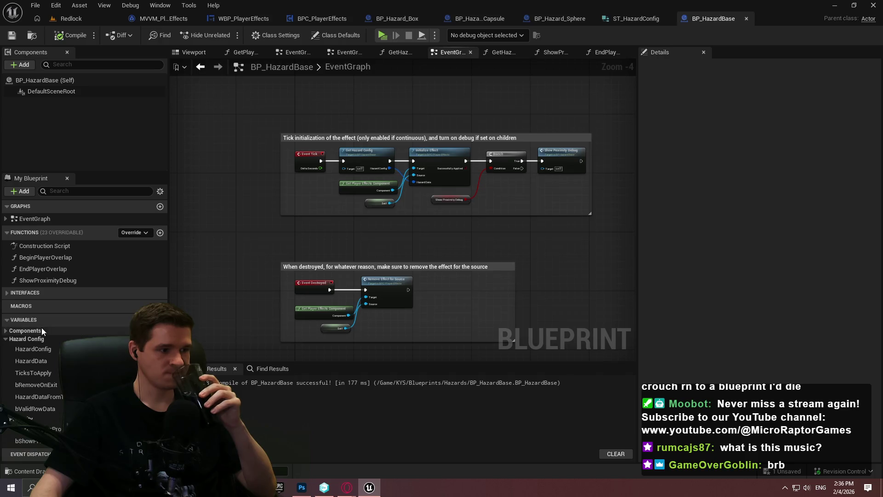
left_click(8, 297)
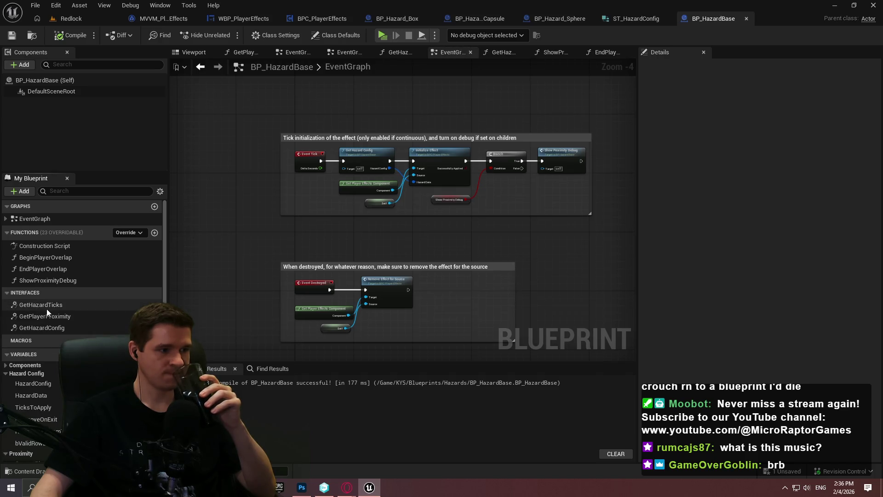
double_click(46, 306)
double_click(63, 319)
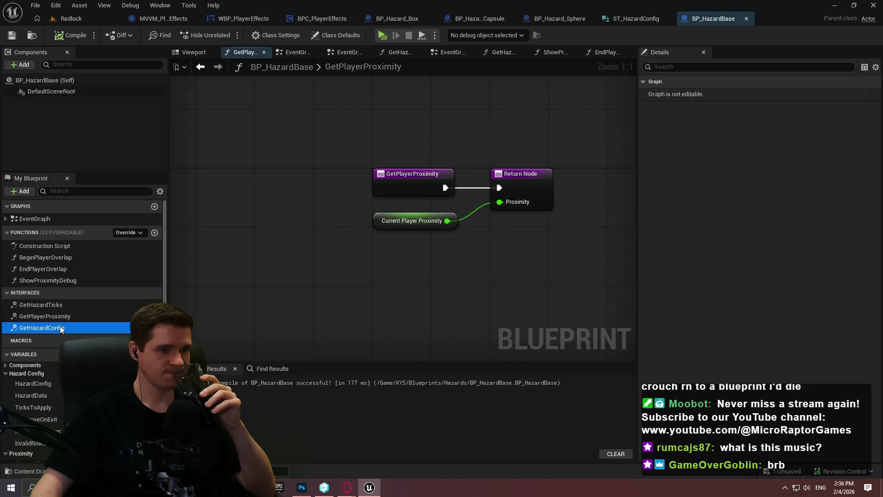
double_click(59, 326)
double_click(59, 316)
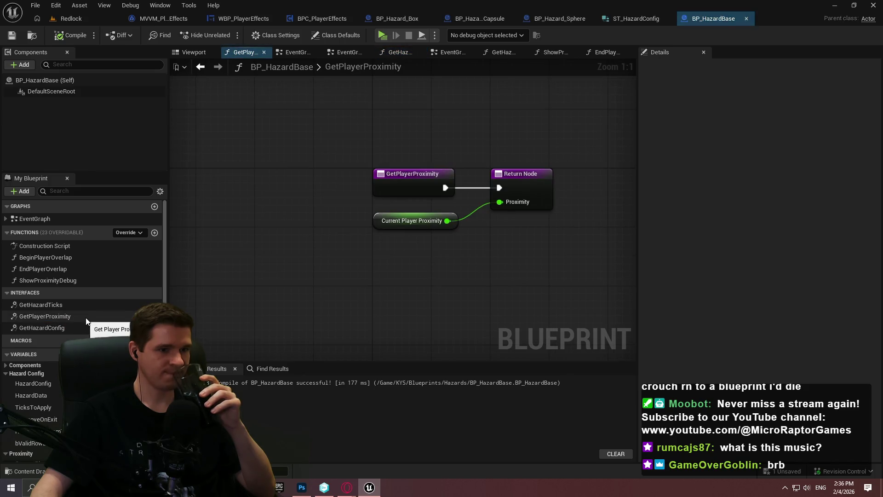
double_click(51, 219)
Close the BP_HazardBase and ST_HazardConfig editors and return to the Redlock level editor
scroll(427, 209, "down", 2)
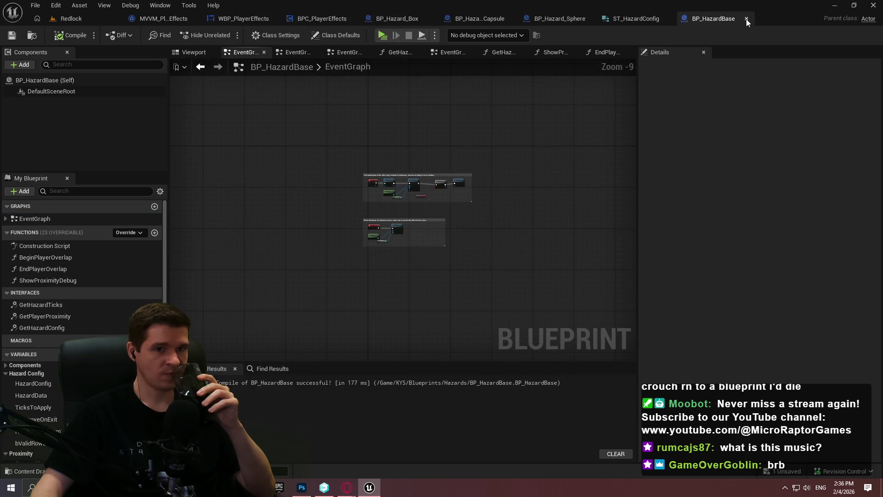
left_click(746, 18)
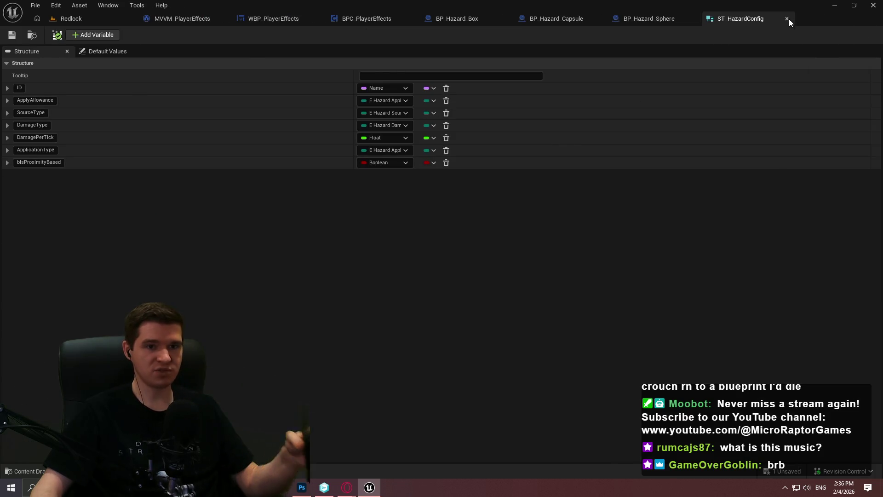
left_click(787, 18)
left_click(117, 15)
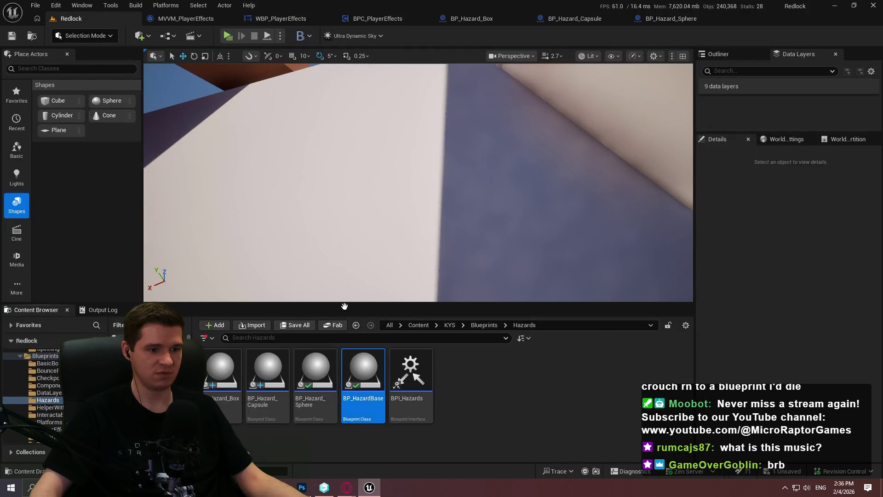
Replace a mistakenly placed BP_HazardBase actor with a BP_Hazard_Sphere actor in the Redlock level
left_click_drag(364, 368, 351, 138)
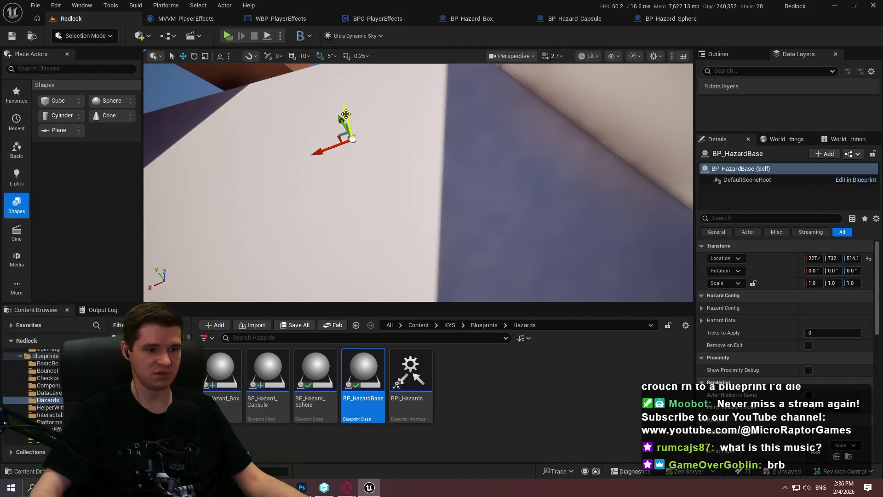
key("Delete")
left_click_drag(315, 411, 368, 85)
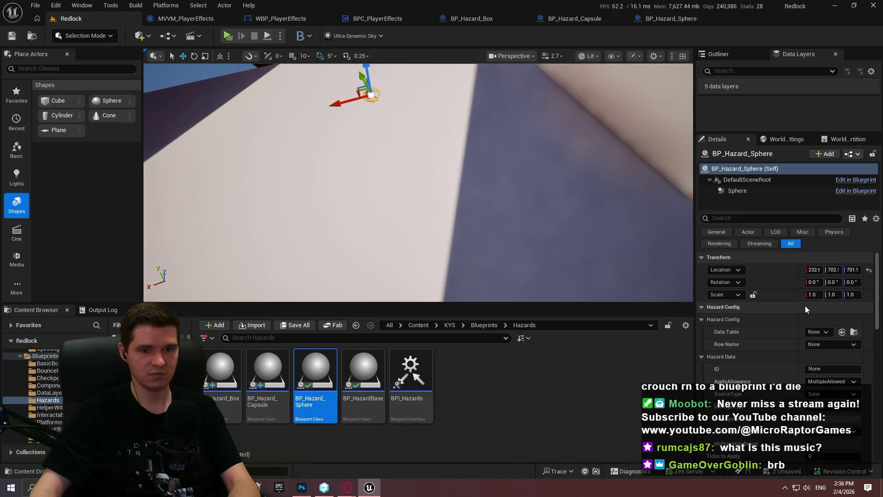
mouse_move(732, 381)
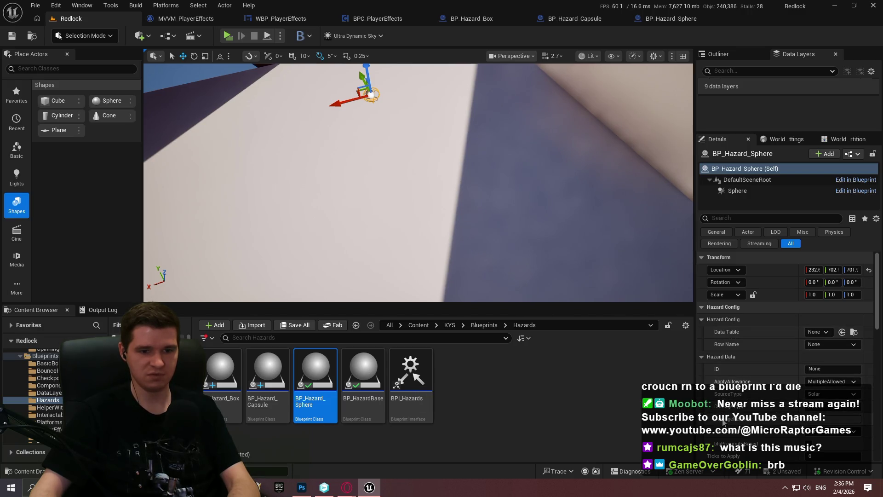
mouse_move(724, 423)
mouse_move(471, 196)
left_mouse_down()
mouse_move(471, 175)
mouse_move(471, 195)
left_mouse_up()
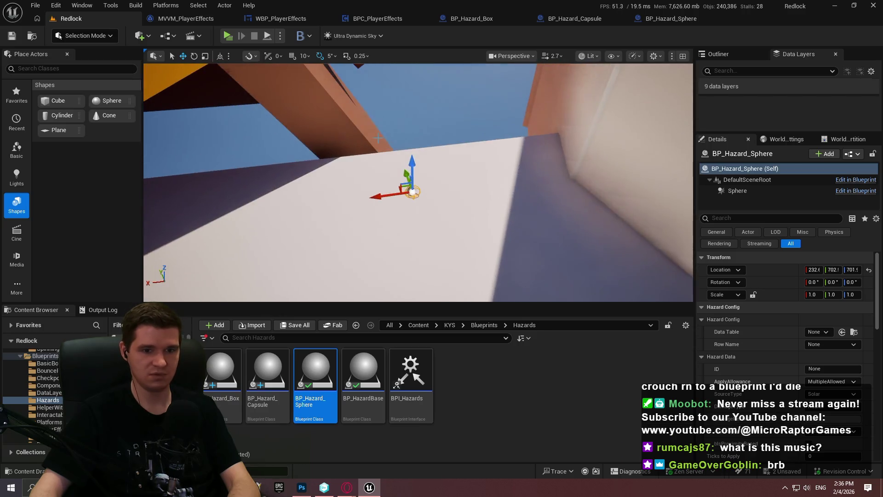
key("Escape")
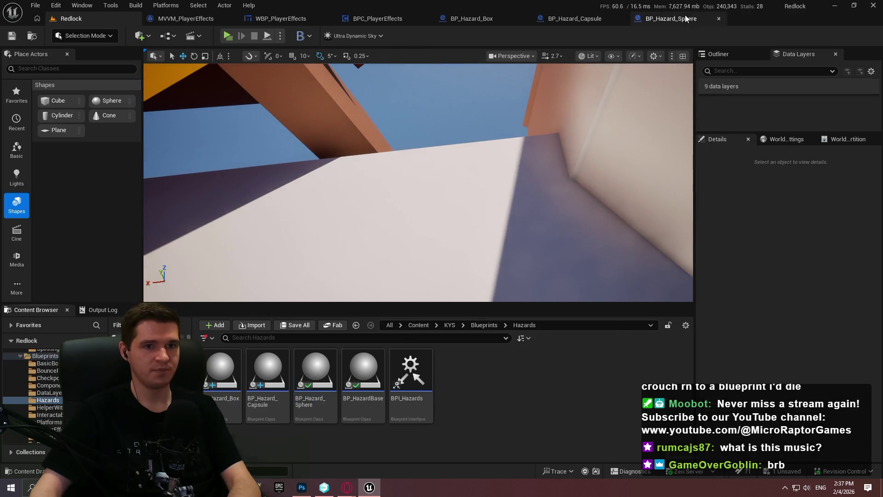
Glance at the BP_Hazard_Sphere blueprint, then float the level's Details panel into its own window
left_click(664, 18)
left_click(92, 19)
mouse_move(364, 368)
left_mouse_down()
mouse_move(374, 232)
mouse_move(386, 246)
mouse_move(324, 393)
mouse_move(375, 256)
mouse_move(372, 188)
left_mouse_up()
mouse_move(728, 143)
left_mouse_down()
mouse_move(342, 84)
mouse_move(441, 157)
mouse_move(452, 155)
mouse_move(386, 39)
left_mouse_up()
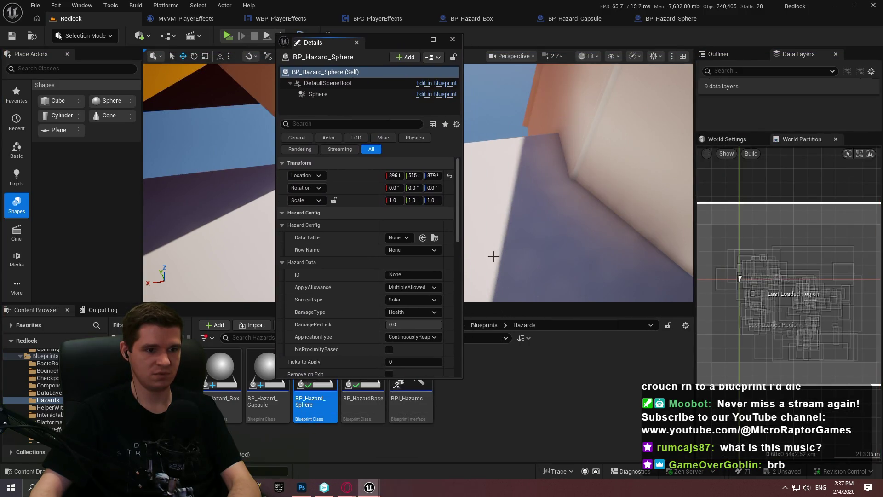
Enlarge the floating Details window and scroll down to the Hazard Config properties
mouse_move(463, 210)
left_mouse_down()
mouse_move(635, 209)
mouse_move(569, 184)
left_mouse_up()
scroll(618, 210, "down", 1)
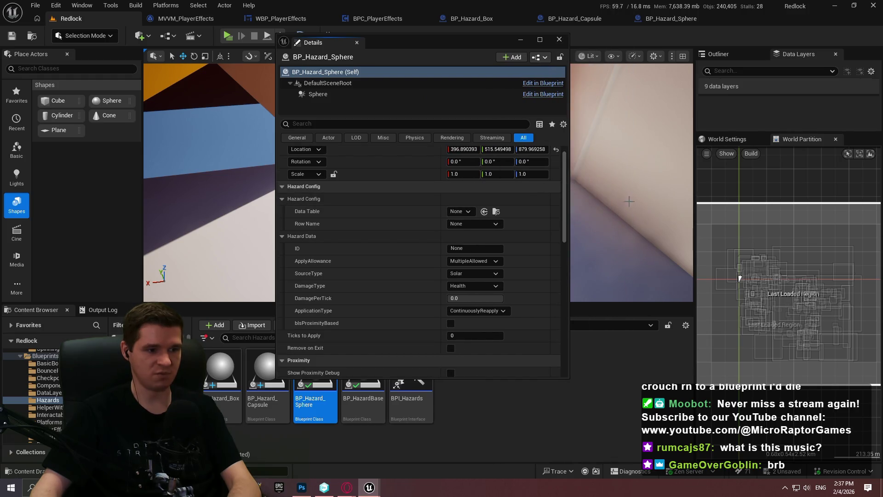
scroll(424, 244, "down", 1)
Delete the old Overview config image from the Hazard Volumes article
mouse_move(356, 487)
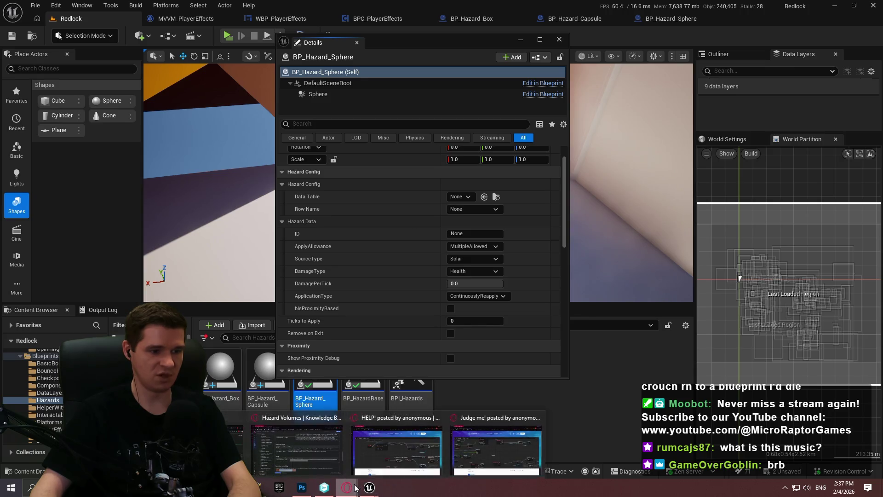
left_click(297, 449)
mouse_move(880, 184)
left_mouse_down()
mouse_move(880, 90)
mouse_move(878, 183)
mouse_move(876, 147)
left_mouse_up()
left_click(292, 292)
key("Delete")
Capture a region screenshot of the Hazard Config properties and dock the Details panel back on the right
left_click(370, 488)
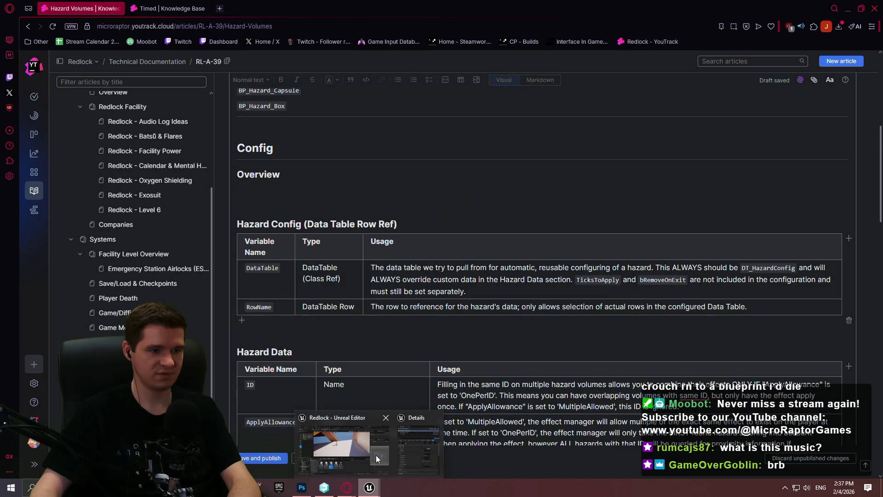
left_click(413, 459)
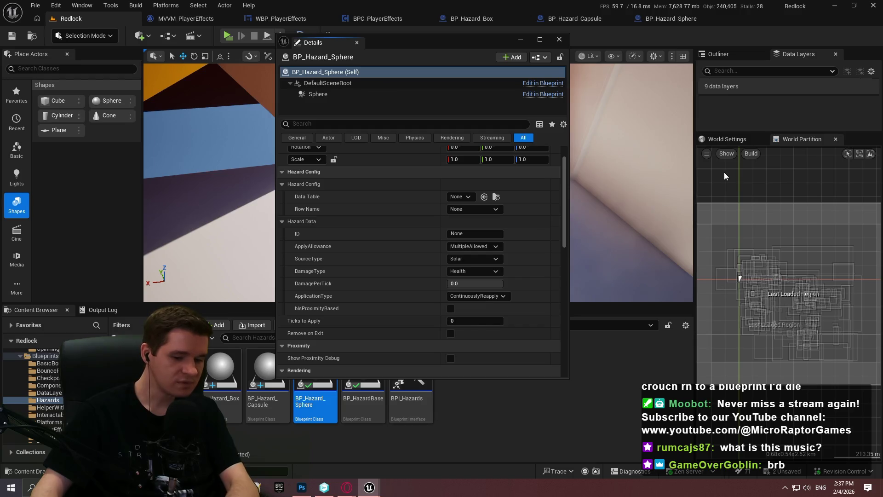
key("Print")
left_click_drag(277, 164, 517, 367)
left_click(483, 376)
mouse_move(340, 53)
left_mouse_down()
mouse_move(584, 146)
mouse_move(787, 139)
left_mouse_up()
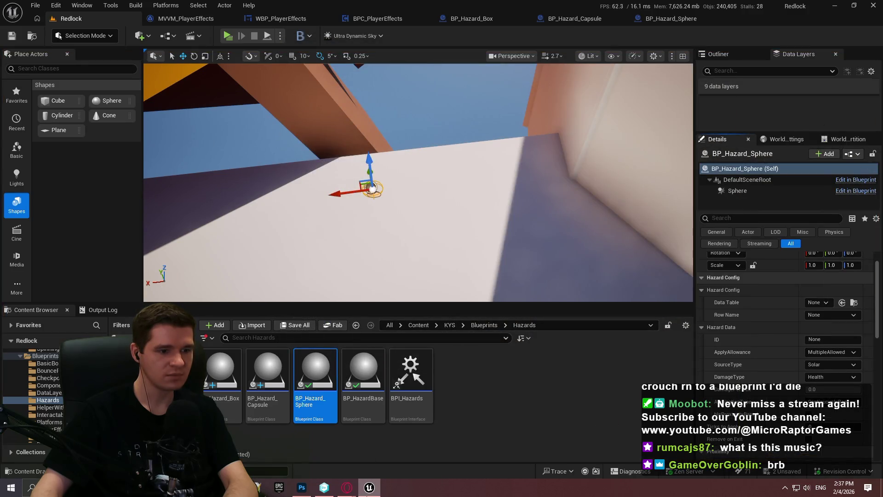
key("alt+Tab")
Paste the Hazard Config screenshot under Overview, finish editing the article, and return to Unreal Editor
left_click(263, 191)
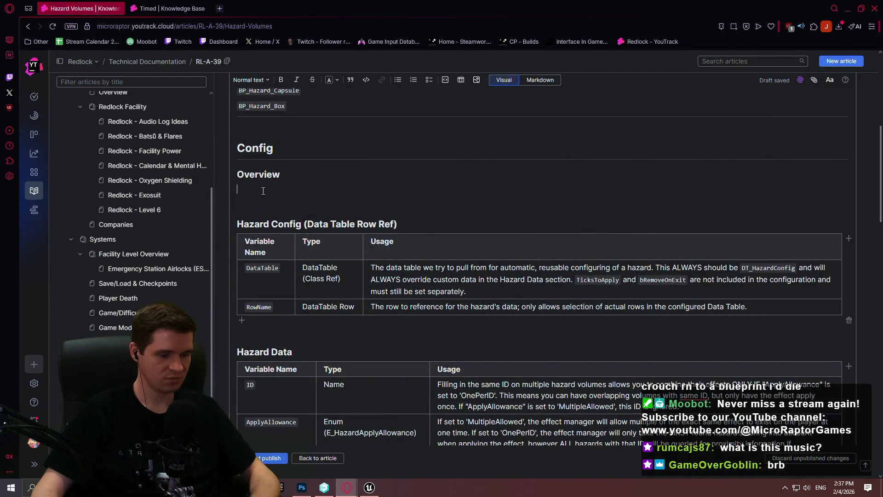
key("ctrl+v")
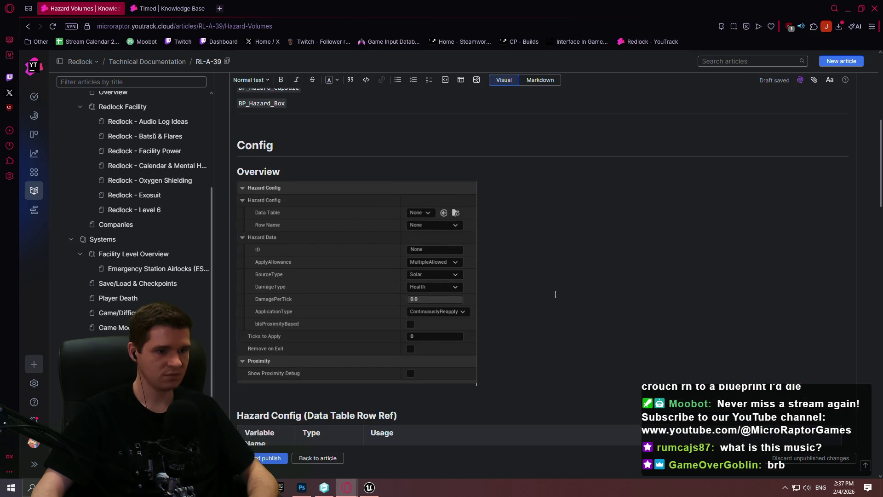
scroll(553, 295, "down", 3)
scroll(483, 156, "up", 5)
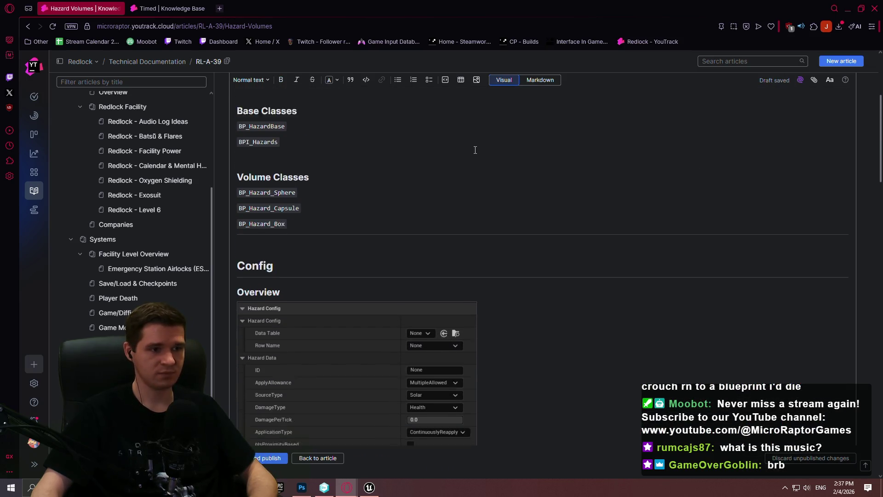
scroll(476, 150, "down", 3)
left_click(318, 458)
left_click(849, 7)
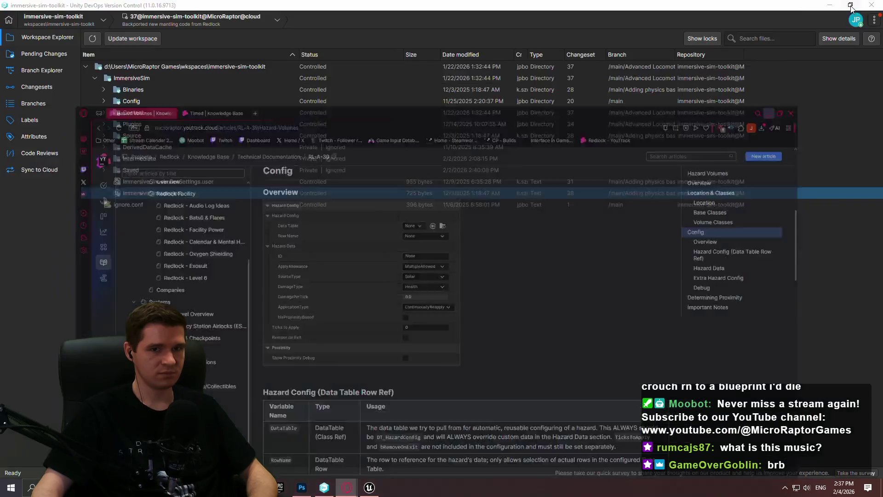
left_click(371, 487)
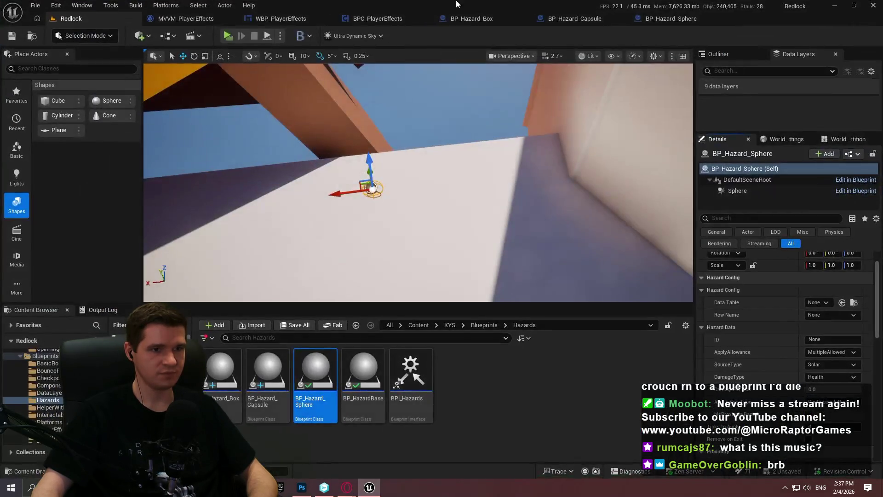
Wrap BP_Hazard_Sphere's begin-overlap nodes in a comment titled 'On player overlap, attempt to initialize the effect'
left_click(639, 19)
scroll(406, 182, "up", 2)
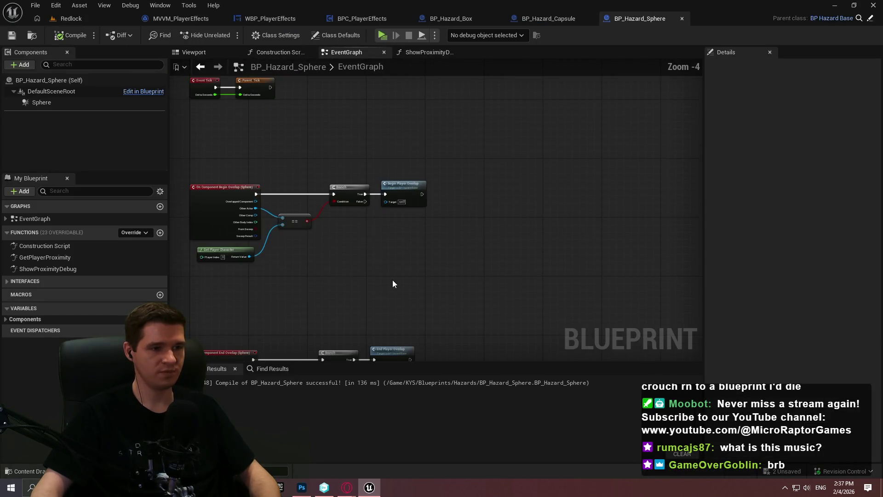
left_click_drag(546, 223, 252, 113)
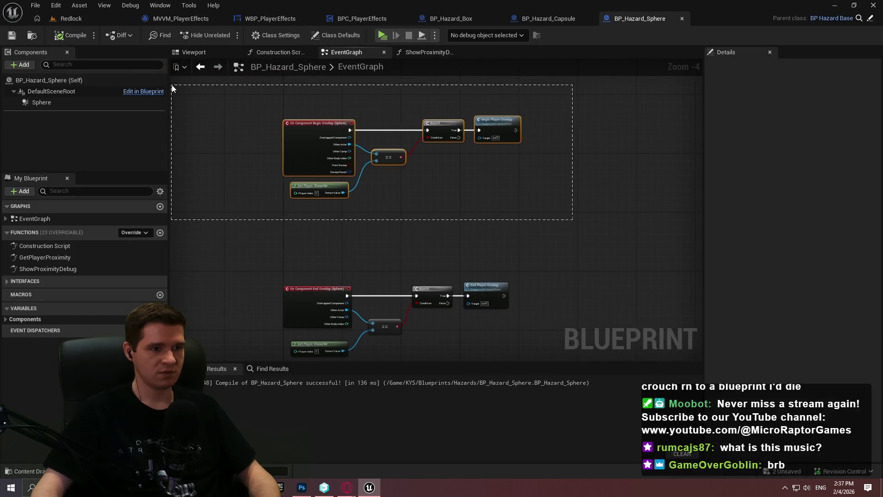
key("c")
type("On player overlap, atte")
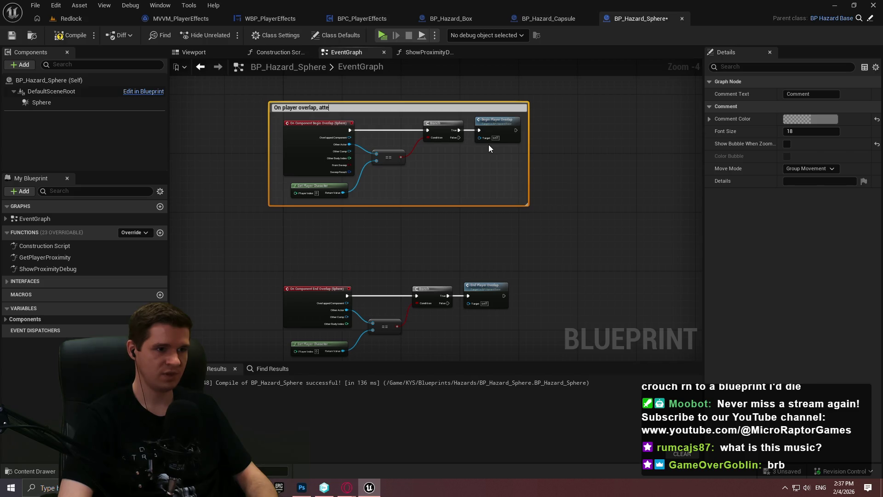
type("mpt to in")
type("itialize t")
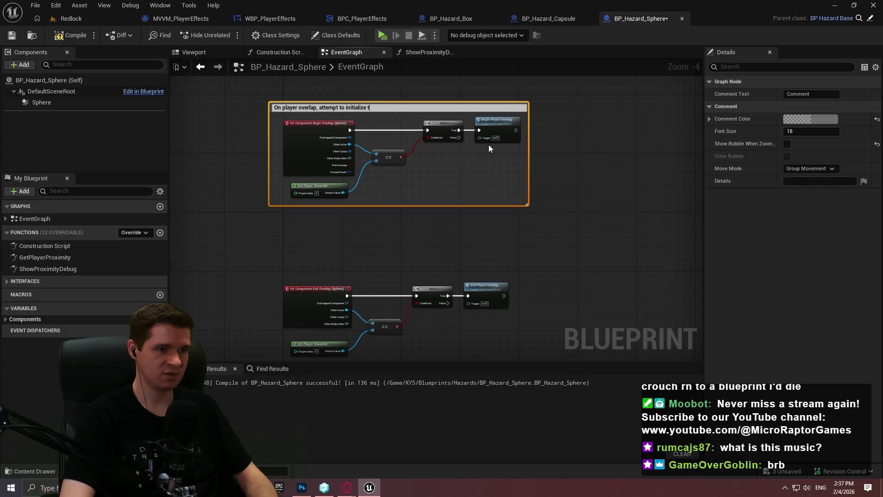
type("he effect")
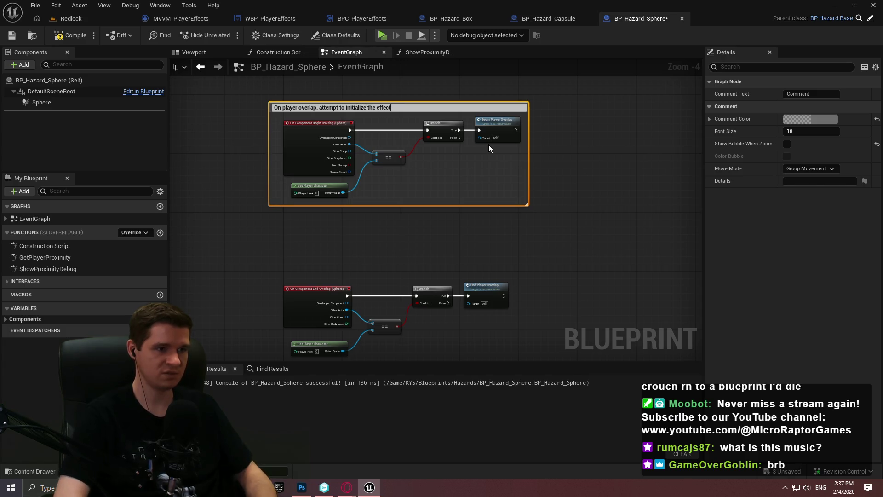
key("ctrl+a")
left_click(429, 241)
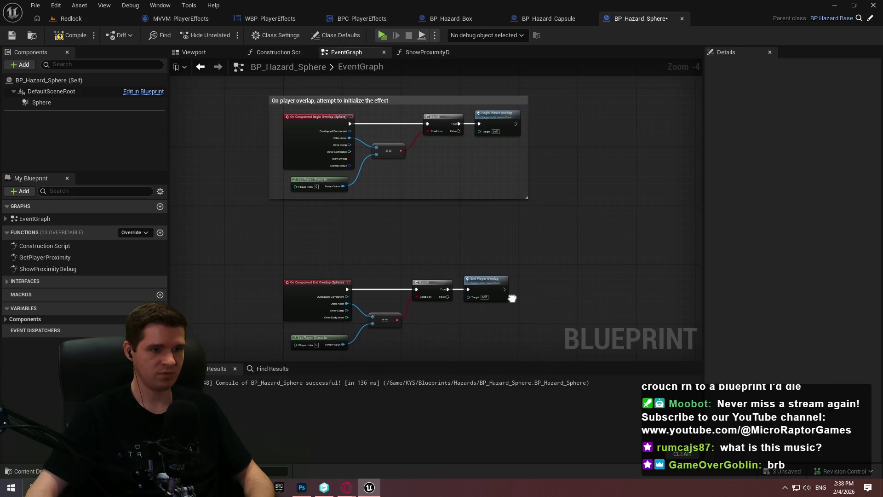
Comment the end-overlap nodes as 'Handle end overlap, removing effect' and compile the blueprint
left_click_drag(239, 172, 502, 276)
type("c")
type("Handle end overlap")
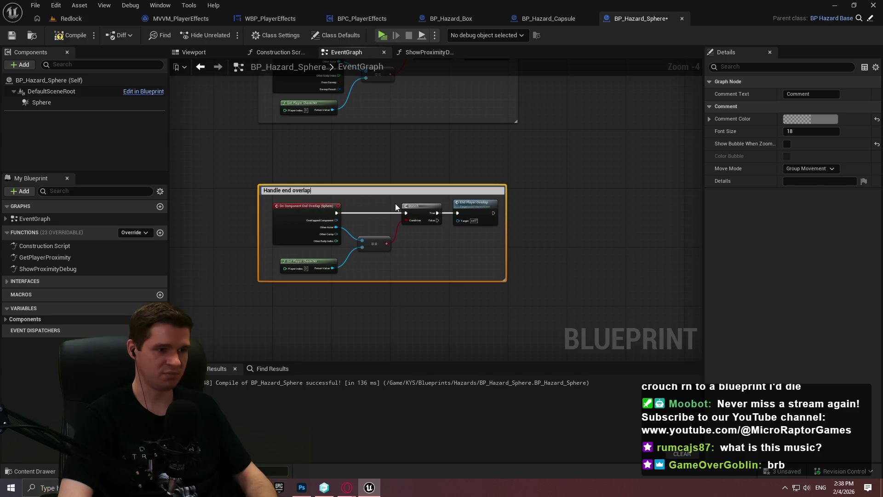
type(", removing effect")
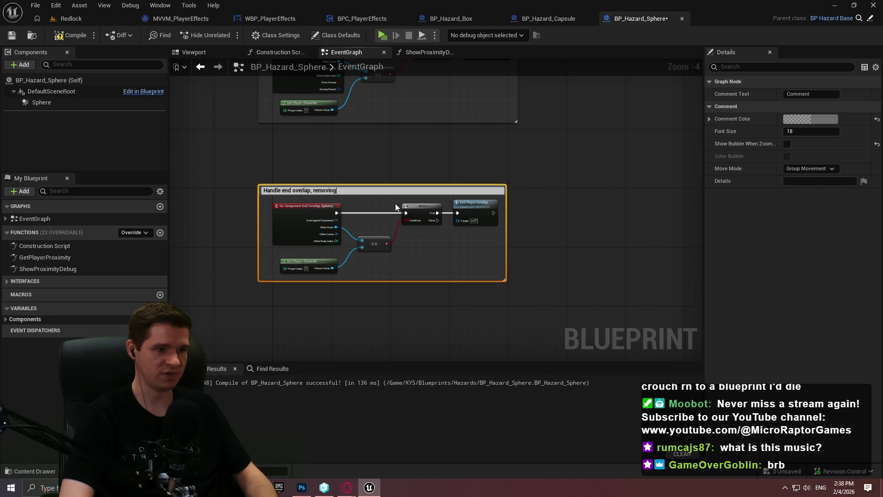
key("Return")
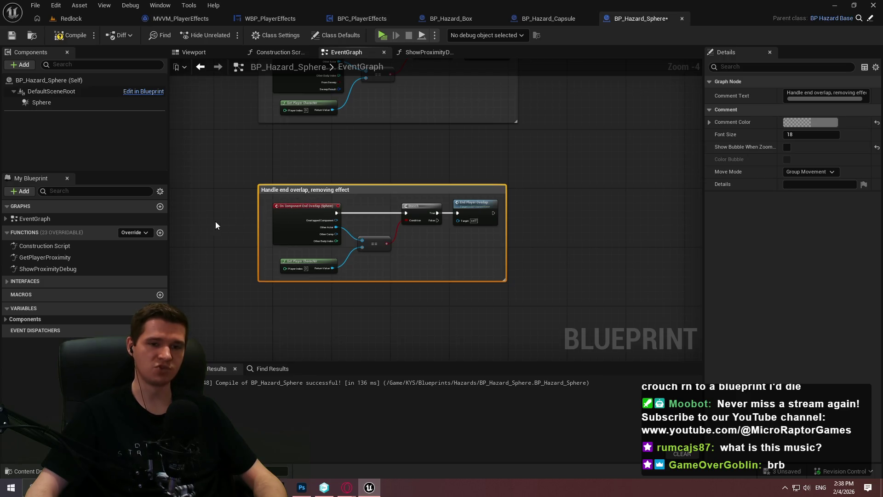
mouse_move(233, 150)
left_mouse_down()
mouse_move(239, 240)
mouse_move(246, 199)
left_mouse_up()
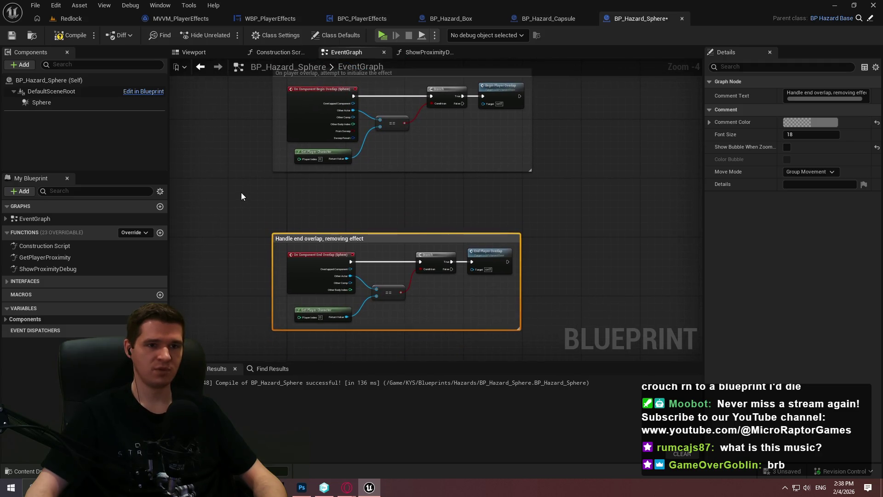
left_click(69, 37)
Save BP_Hazard_Sphere with its new overlap comments
left_click(14, 37)
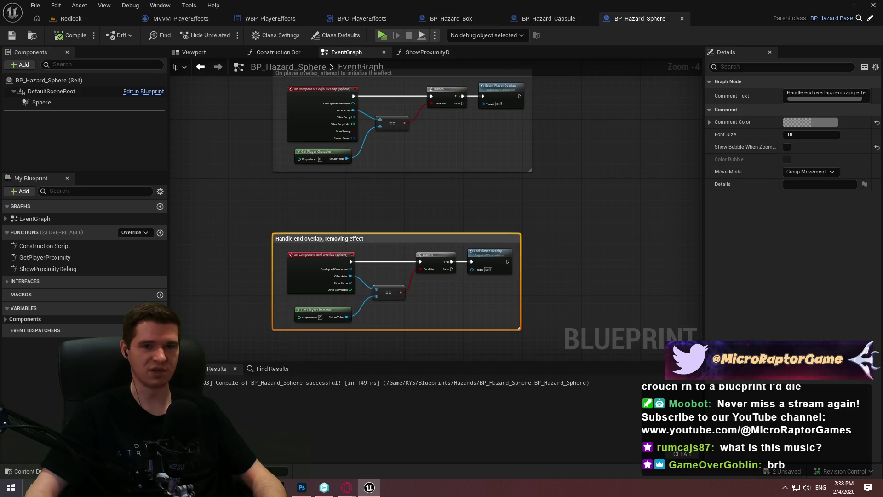
Add a Boolean variable bIsPlayerOverlapping to BP_HazardBase in the OverlapCheck category
double_click(314, 113)
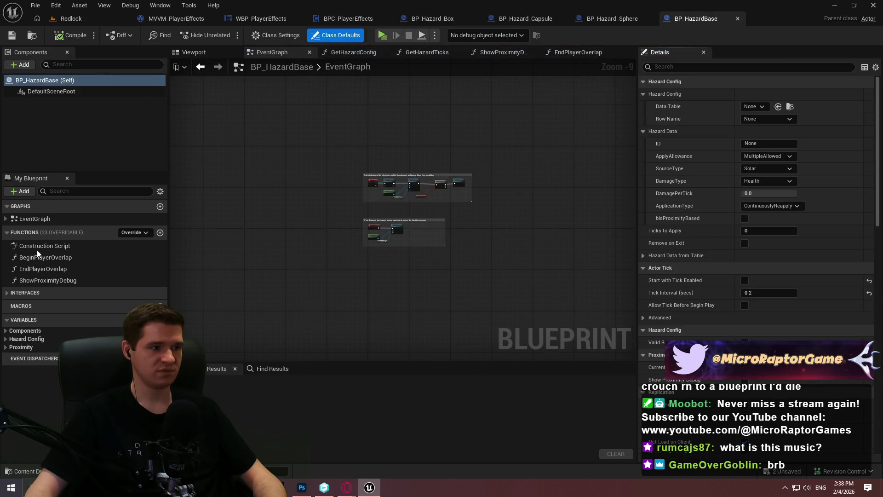
left_click(160, 319)
type("bIsPlayerOverla")
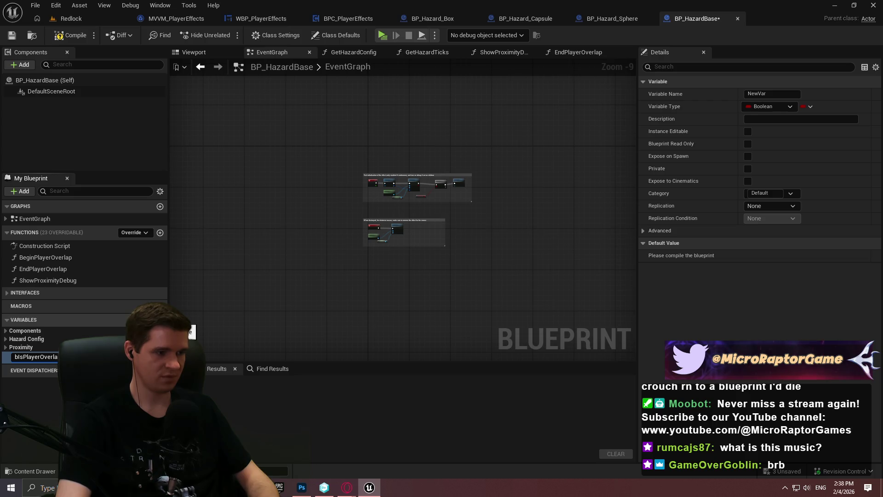
key("Return")
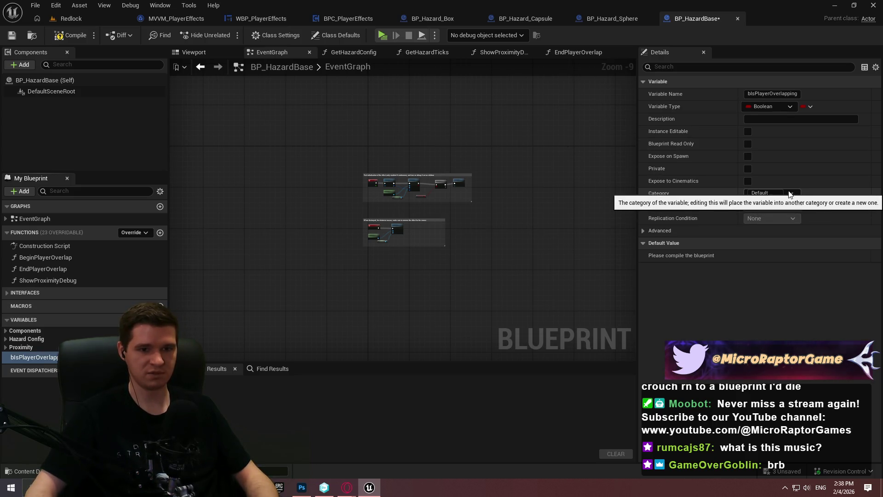
left_click(764, 193)
type("OverlapChec")
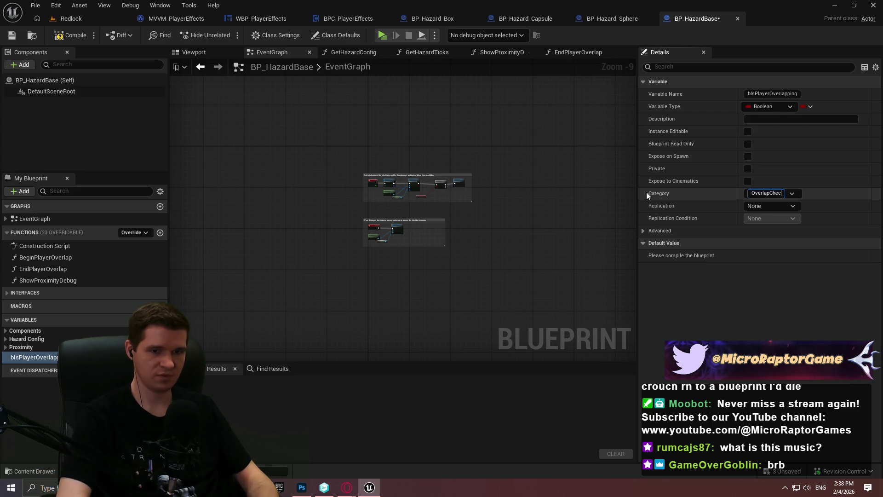
type("k")
key("Return")
Describe bIsPlayerOverlapping as tracking active player overlap for the effects manager's source validity check, then compile
left_click(754, 119)
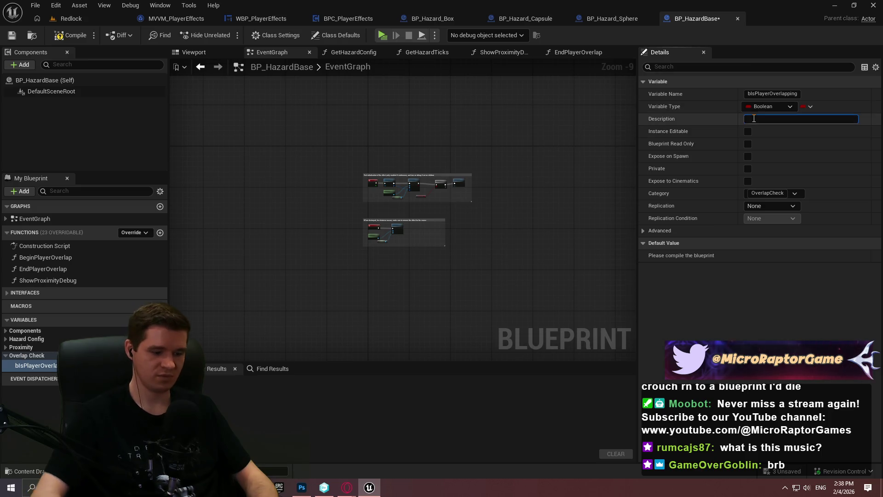
type("Booleanto control i")
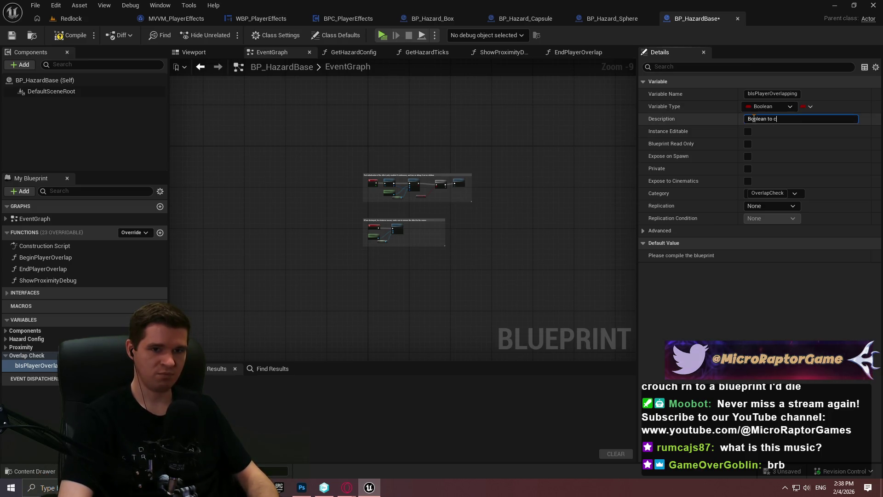
type("r is actively over")
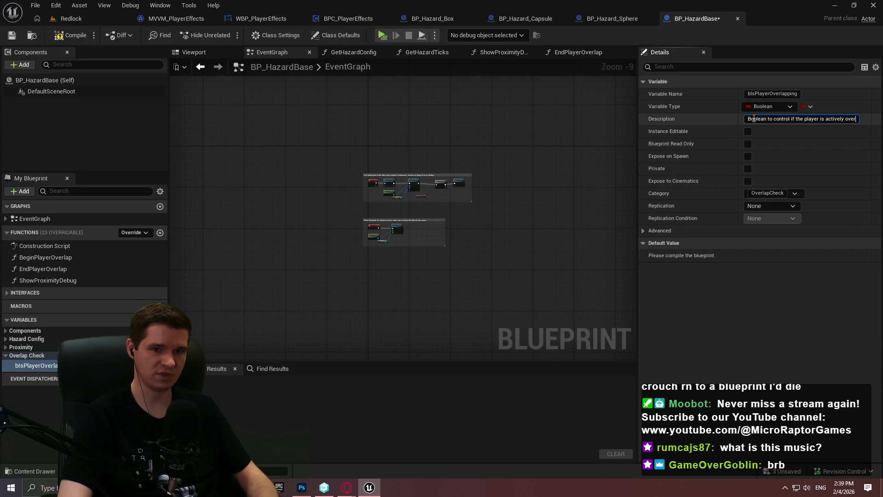
type("ing")
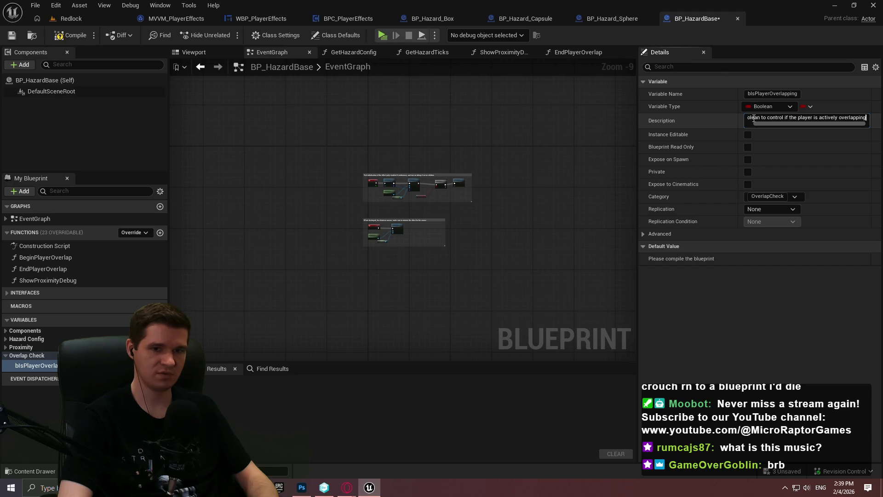
type("; used i")
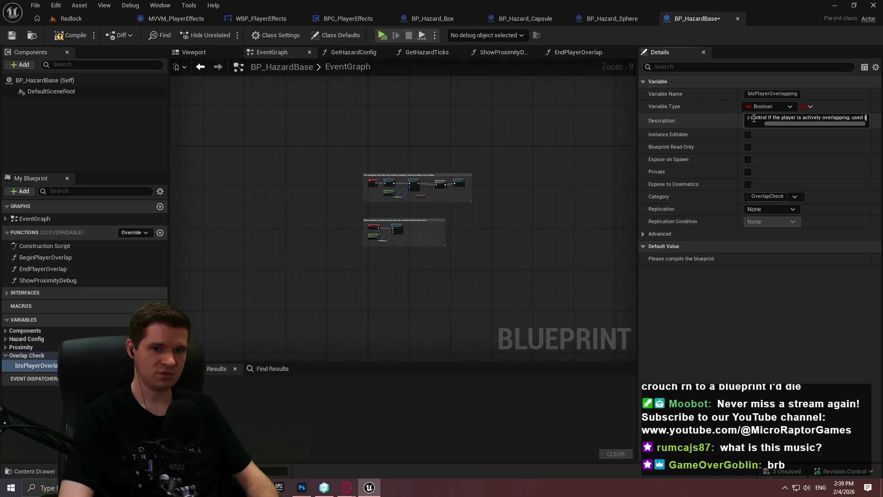
type(" effects man")
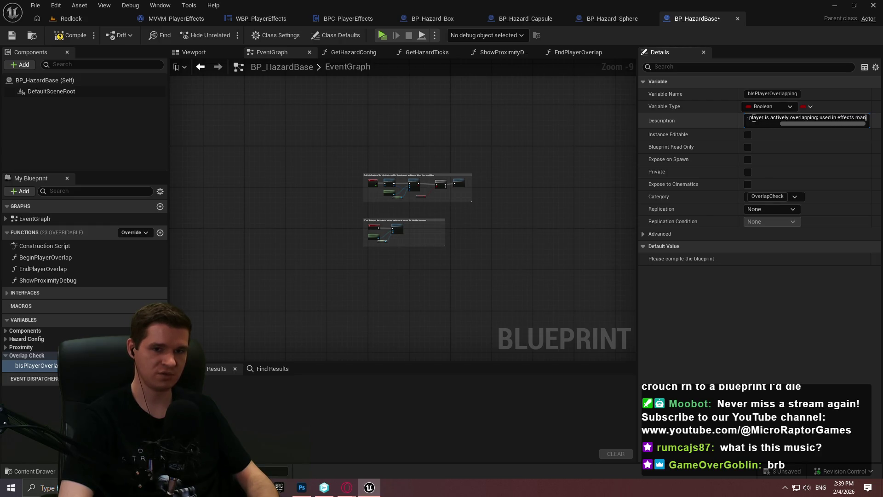
type("r to check sou")
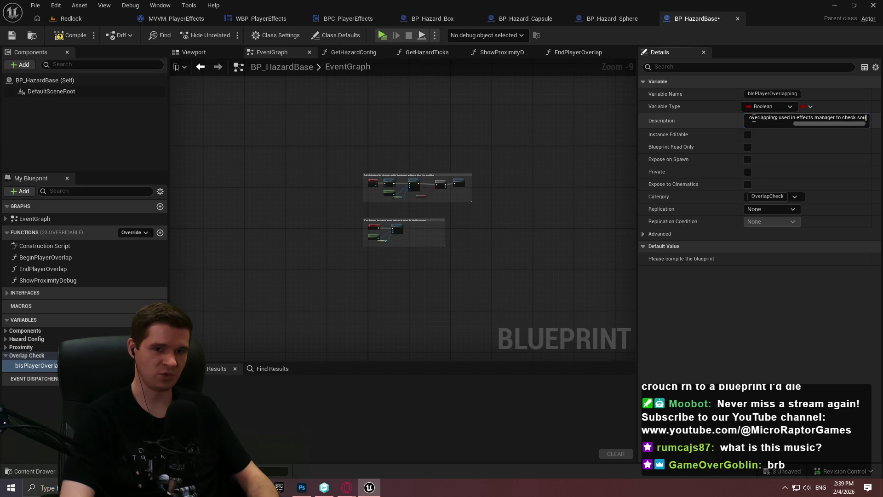
type("rce validity")
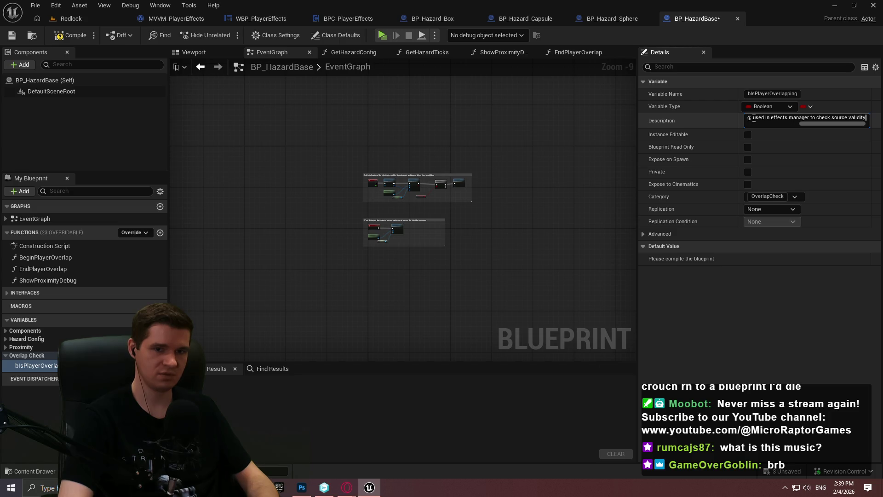
key("Return")
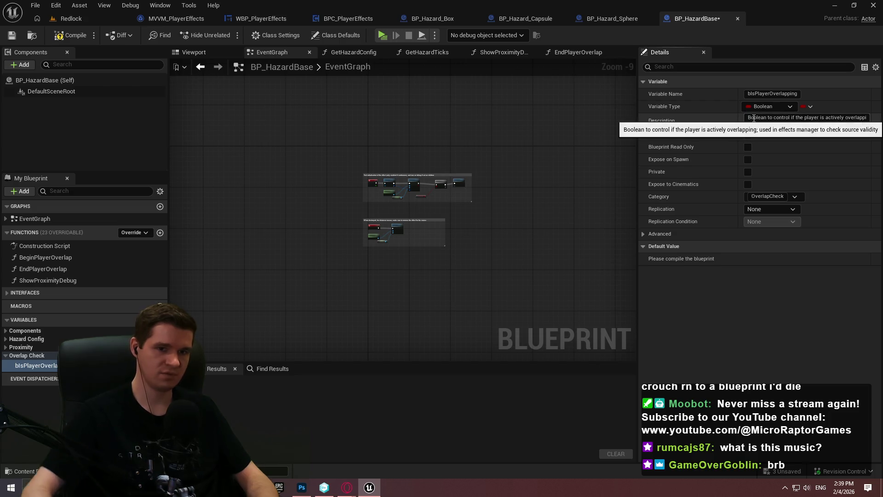
left_click(8, 357)
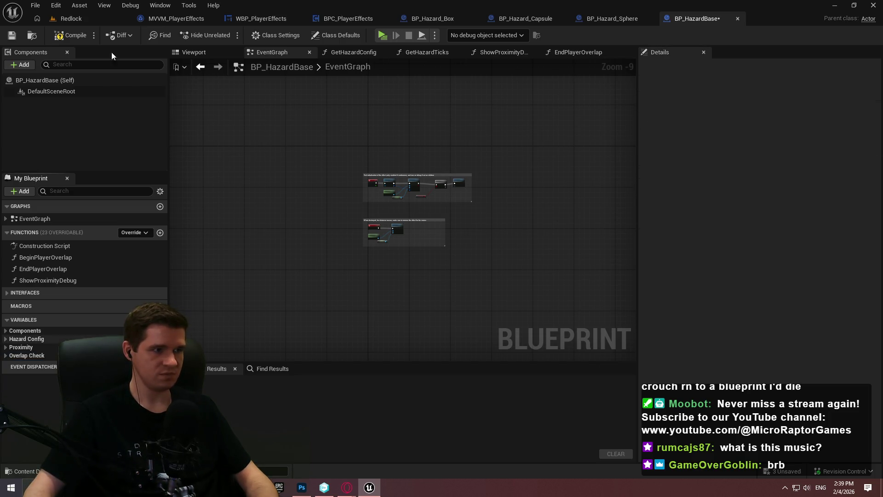
Save BP_HazardBase and open the BeginPlayerOverlap function graph
left_click(69, 35)
left_click(15, 39)
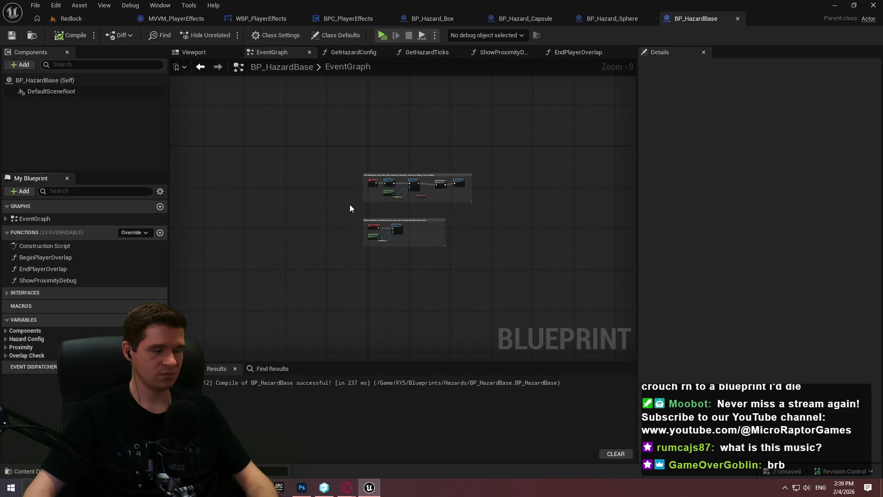
double_click(40, 255)
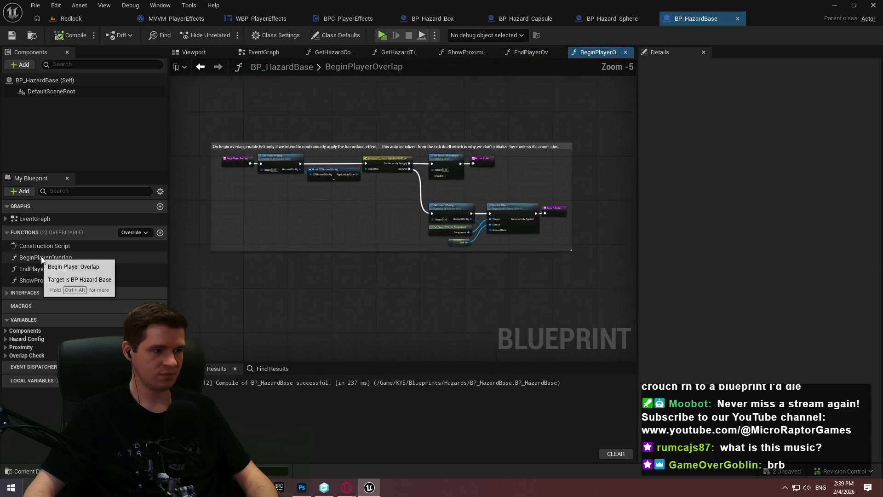
scroll(454, 251, "up", 2)
scroll(421, 254, "down", 2)
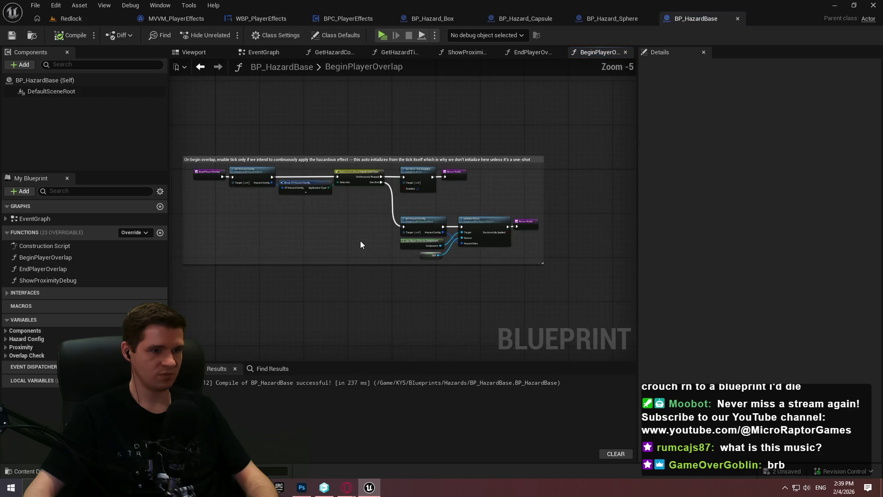
scroll(361, 244, "up", 2)
mouse_move(336, 246)
left_mouse_down()
mouse_move(416, 274)
mouse_move(353, 261)
left_mouse_up()
scroll(362, 252, "down", 1)
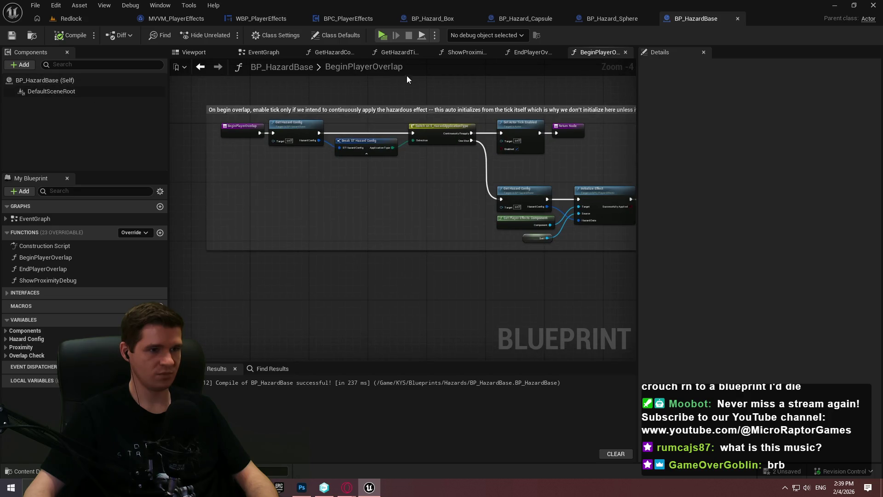
Remove an accidentally added function, recompile, and reopen BeginPlayerOverlap
left_click(159, 233)
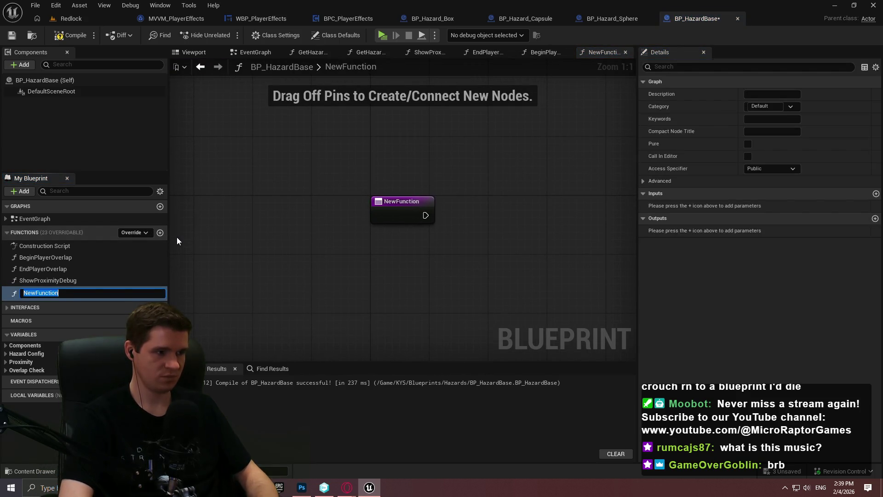
key("Escape")
key("Delete")
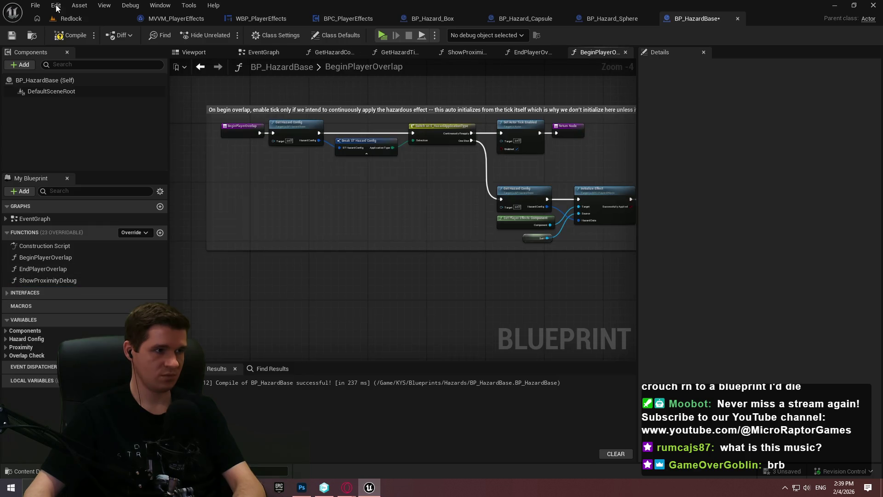
left_click(62, 39)
double_click(39, 257)
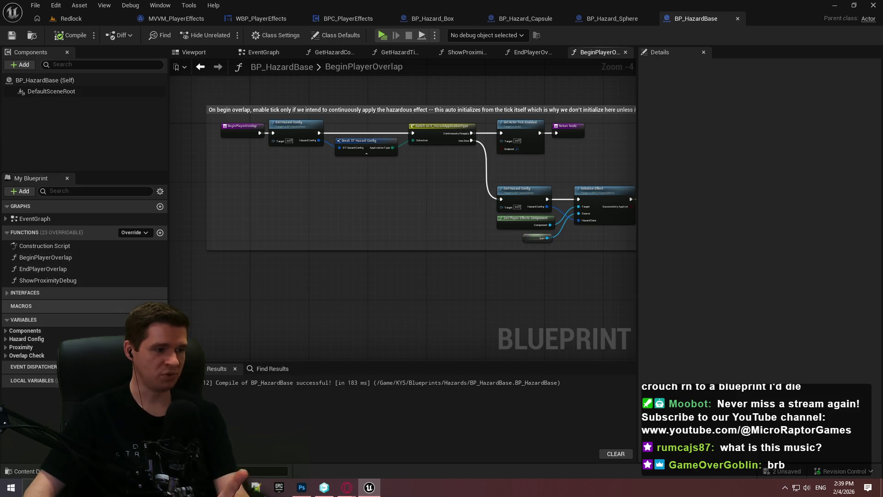
Insert a SET Is Player Overlapping node set to true between Initialize Effect and the Return Node
right_click(319, 230)
type("begin over")
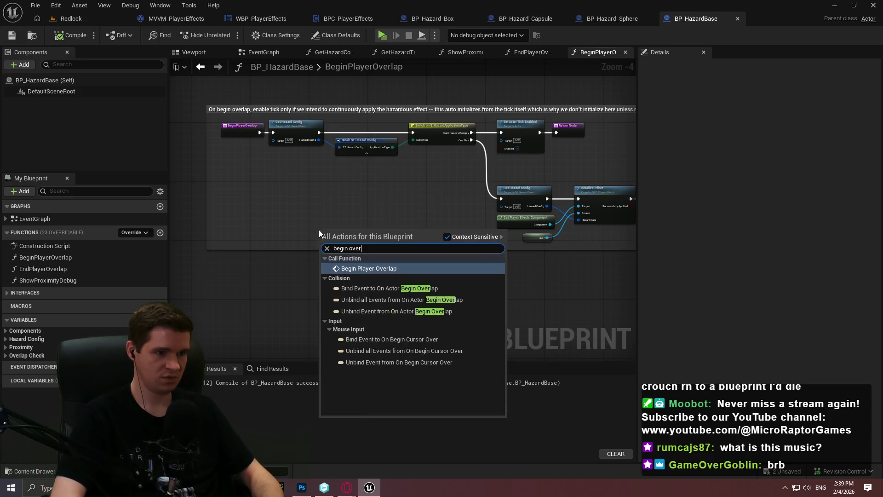
key("ctrl+a")
type("overlapp")
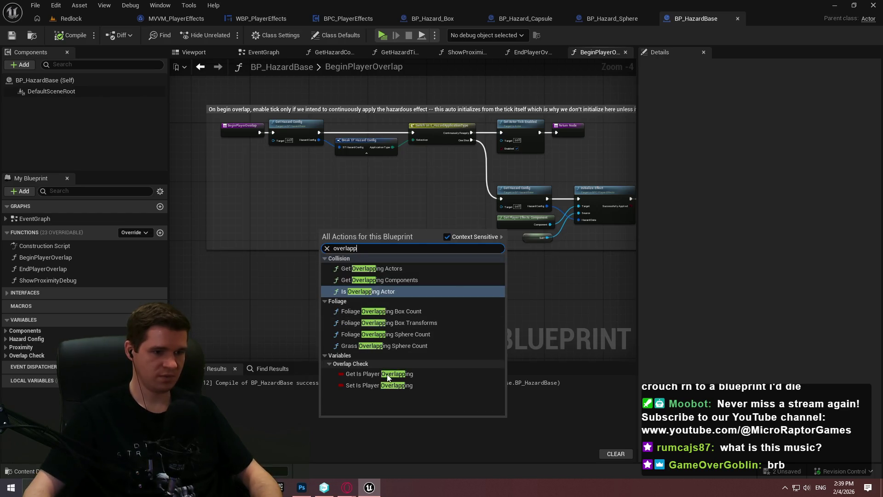
left_click(379, 385)
mouse_move(243, 231)
left_mouse_down()
mouse_move(507, 271)
mouse_move(598, 83)
mouse_move(518, 158)
mouse_move(466, 167)
mouse_move(623, 183)
mouse_move(396, 231)
mouse_move(422, 238)
left_mouse_up()
scroll(493, 272, "up", 4)
mouse_move(395, 331)
left_mouse_down()
mouse_move(476, 195)
mouse_move(572, 253)
mouse_move(556, 230)
left_mouse_up()
left_click_drag(517, 177, 627, 207)
left_click(529, 247)
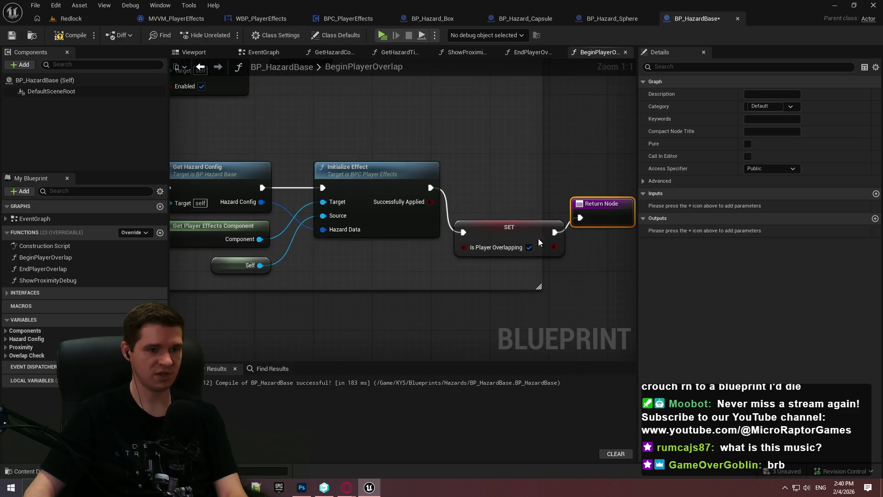
Align the SET and Return nodes and widen the comment box to enclose them
left_click_drag(517, 233, 525, 181)
left_click_drag(612, 201, 619, 181)
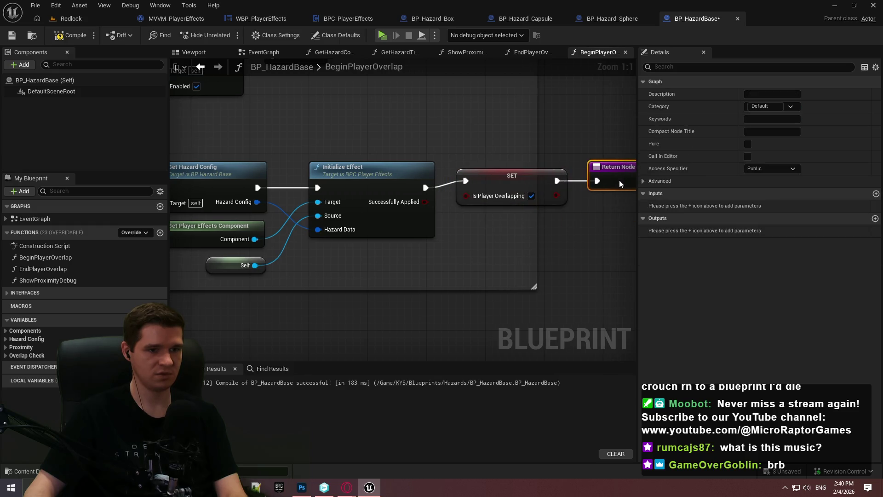
left_click(521, 181, "ctrl")
left_click_drag(521, 180, 521, 188)
left_click(542, 236)
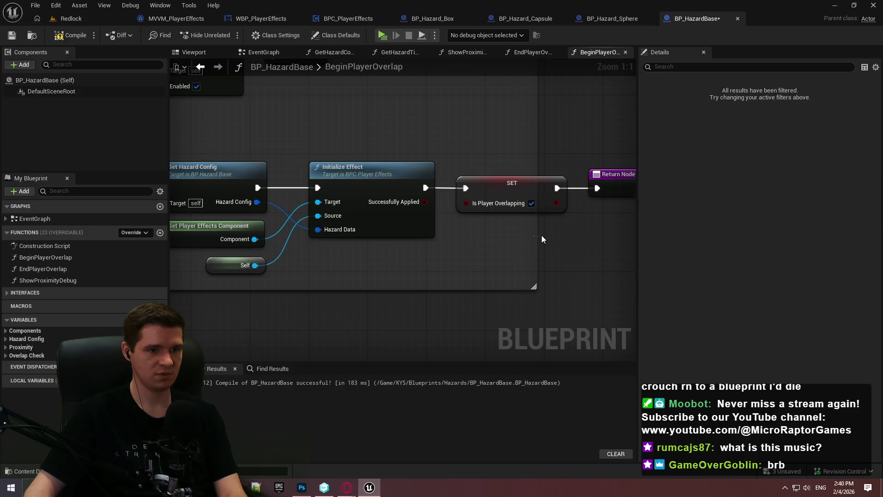
mouse_move(537, 234)
left_mouse_down()
mouse_move(617, 233)
mouse_move(545, 247)
left_mouse_up()
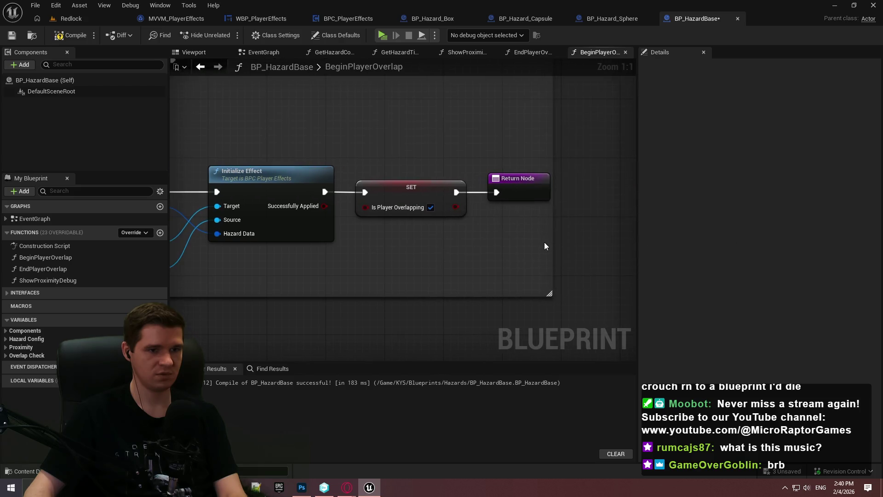
Paste a second SET Is Player Overlapping node between Set Actor Tick Enabled and its Return Node
left_click(411, 198)
left_click(358, 283)
key("ctrl+v")
left_click_drag(294, 243, 364, 288)
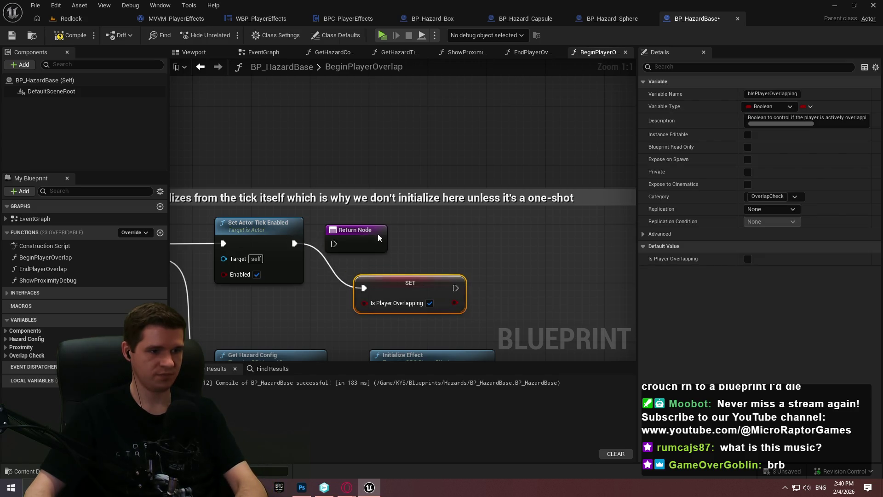
left_click_drag(356, 230, 547, 252)
left_click_drag(399, 286, 369, 242)
mouse_move(524, 266)
left_mouse_down()
mouse_move(426, 244)
mouse_move(468, 235)
left_mouse_up()
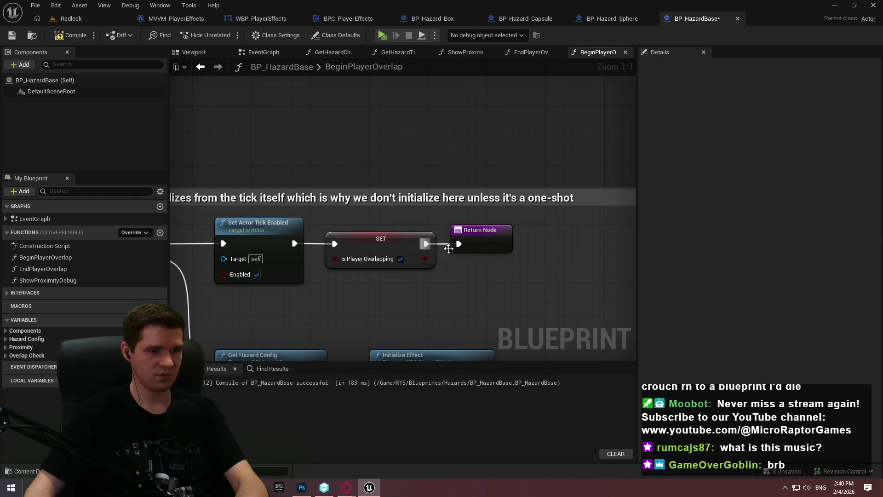
Compile and save BP_HazardBase, check the Initialize Effect branch, and open EndPlayerOverlap
left_click(69, 35)
left_click(11, 35)
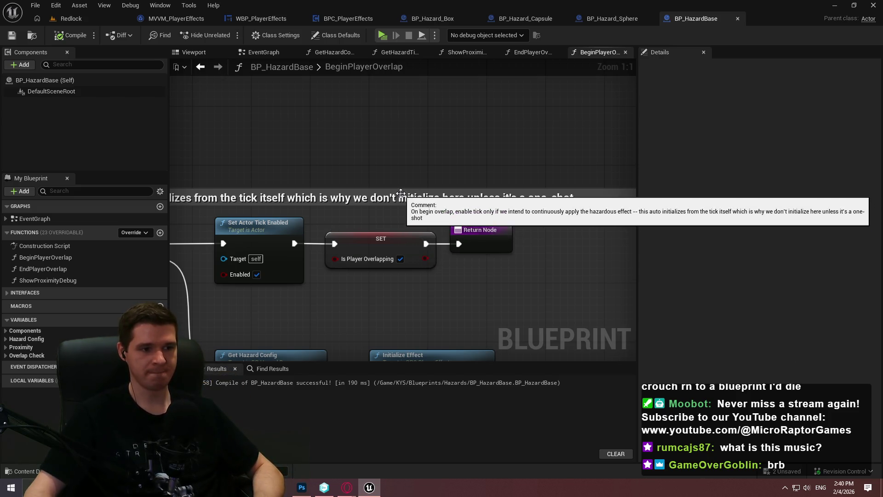
left_click_drag(393, 186, 409, 139)
left_click_drag(328, 252, 300, 166)
left_click(396, 279)
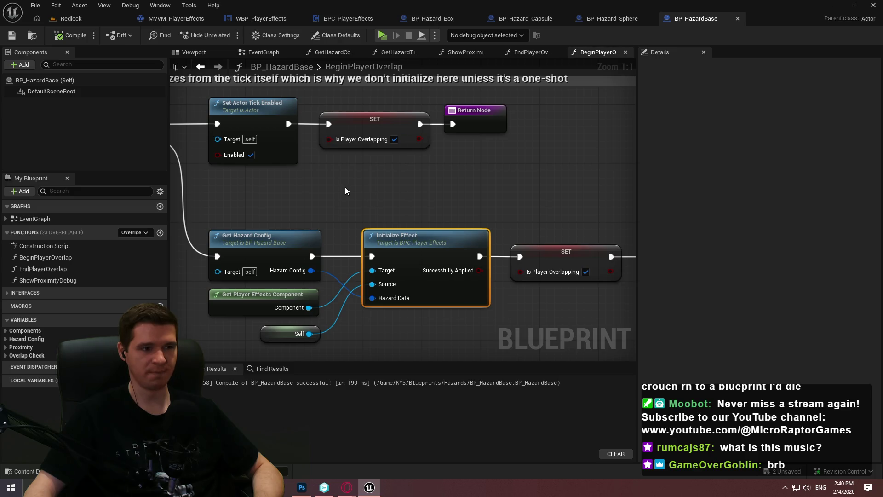
left_click_drag(325, 184, 420, 213)
left_click(57, 272)
double_click(57, 271)
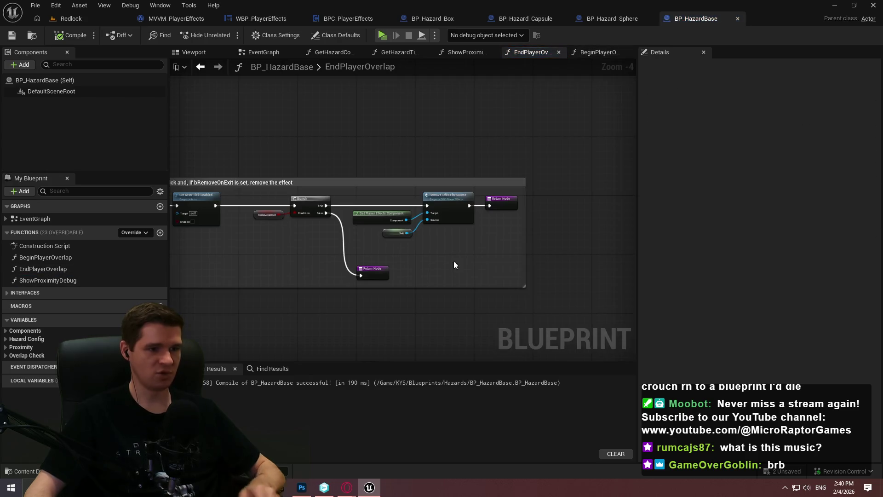
Insert an unchecked SET Is Player Overlapping between the Branch False path and its Return Node
scroll(453, 261, "up", 1)
scroll(513, 280, "up", 1)
scroll(395, 304, "up", 3)
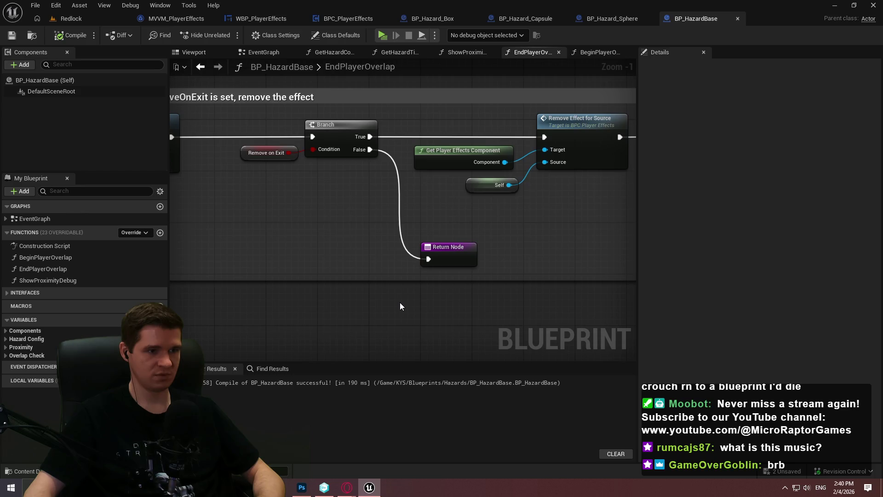
key("ctrl+v")
left_click(464, 324)
left_click(464, 324)
left_click_drag(403, 311, 370, 149)
left_click_drag(428, 259, 488, 311)
mouse_move(456, 257)
left_mouse_down()
mouse_move(546, 302)
mouse_move(447, 305)
mouse_move(462, 239)
mouse_move(462, 248)
left_mouse_up()
left_click(461, 286)
Add a copy of the false SET between Remove Effect for Source and the other Return Node
mouse_move(189, 189)
left_mouse_down()
mouse_move(111, 188)
mouse_move(272, 217)
left_mouse_up()
left_click(7, 295)
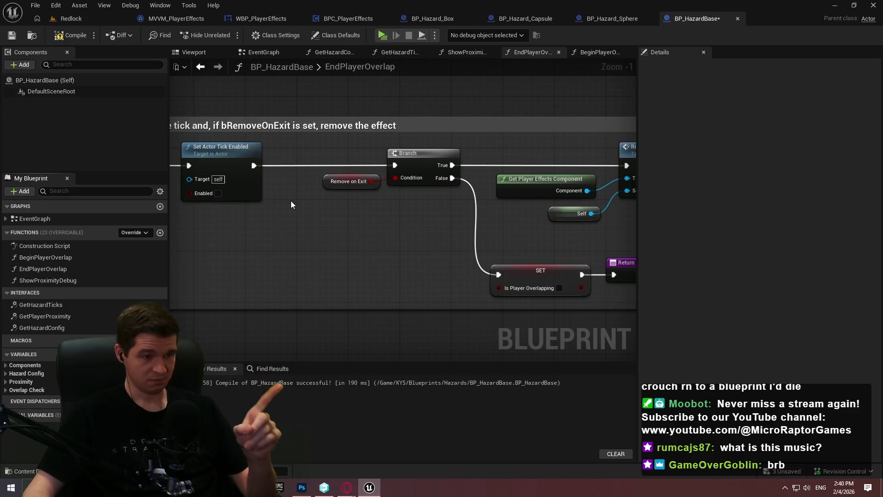
mouse_move(405, 199)
left_mouse_down()
mouse_move(286, 185)
mouse_move(232, 226)
left_mouse_up()
left_click(206, 275)
key("ctrl+c")
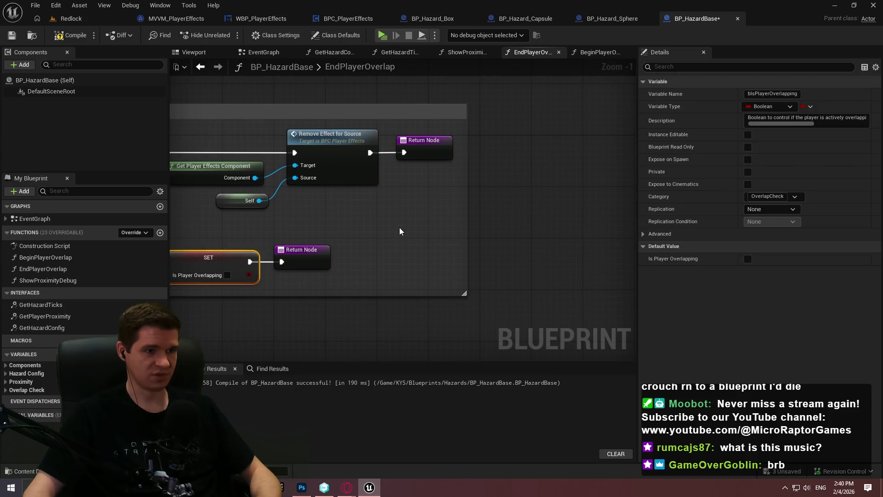
key("ctrl+v")
left_click_drag(404, 229, 370, 153)
mouse_move(487, 229)
left_mouse_down()
mouse_move(414, 152)
mouse_move(572, 184)
left_mouse_up()
left_click(598, 198)
left_click_drag(439, 229, 437, 149)
left_click_drag(540, 155, 541, 146)
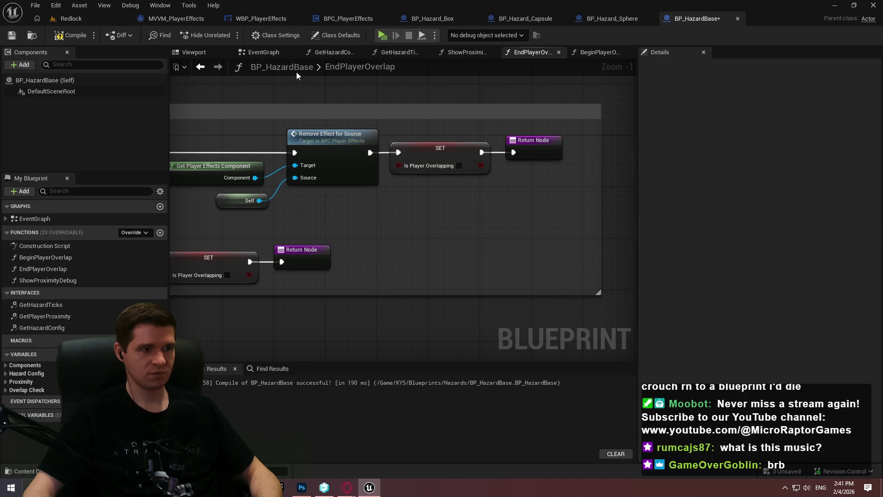
left_click(263, 52)
scroll(435, 254, "up", 5)
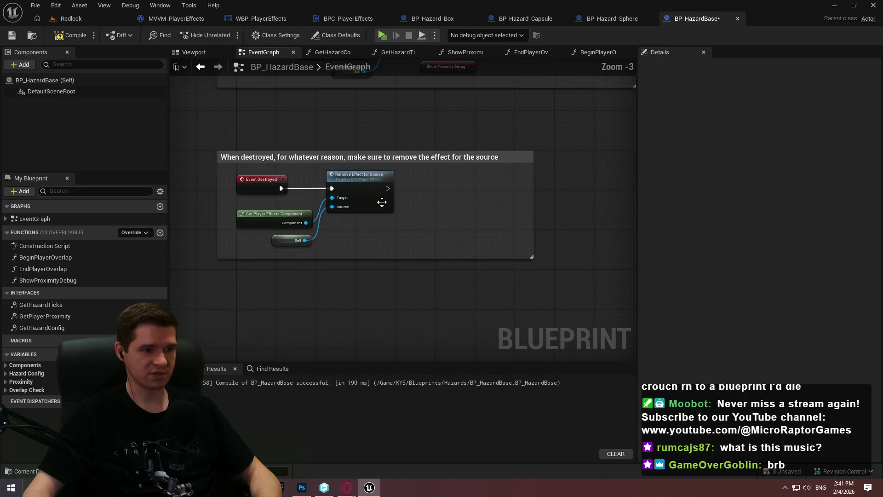
Wire the false SET node after Remove Effect for Source, save BP_HazardBase, and return to Redlock
left_click_drag(438, 218, 388, 189)
left_click_drag(457, 217, 446, 196)
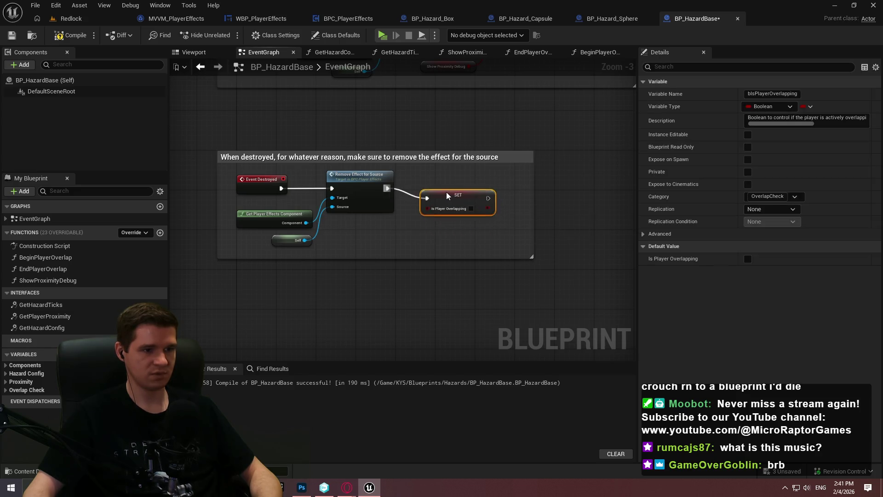
left_click(441, 225)
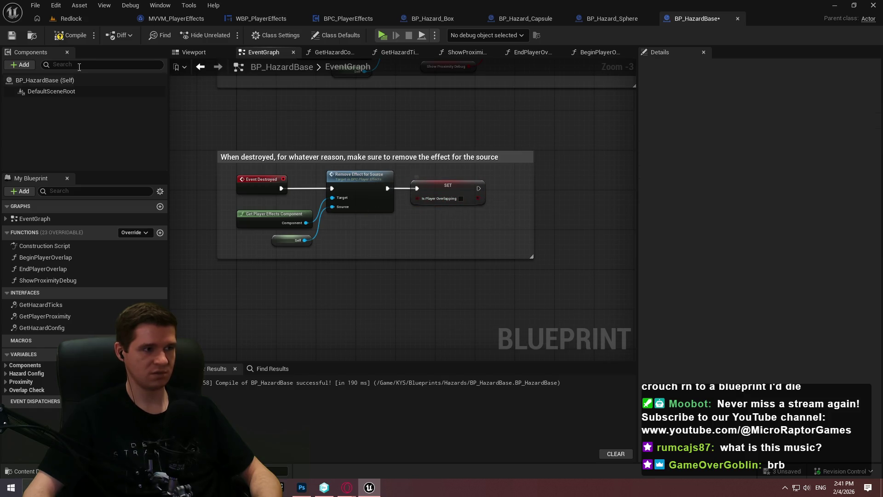
left_click(11, 37)
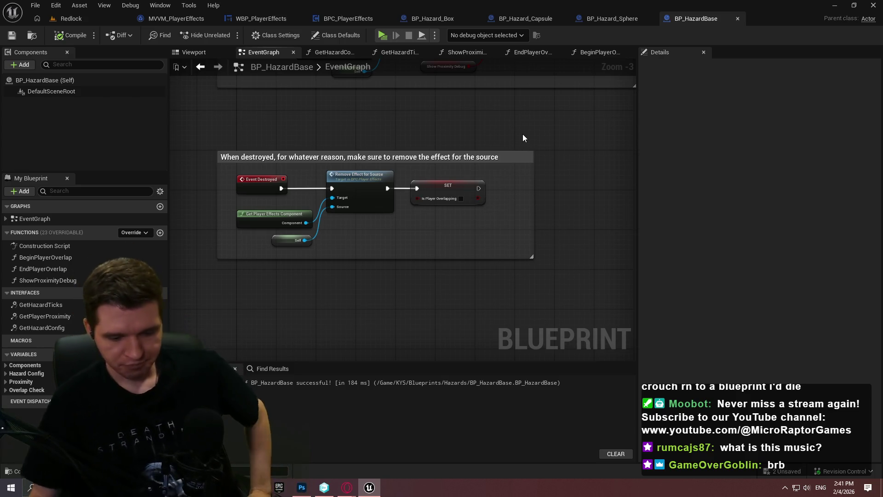
left_click(71, 18)
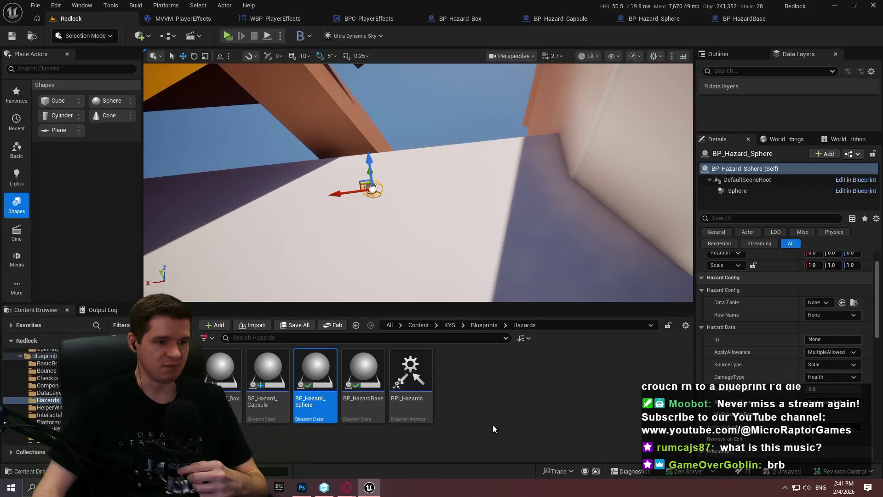
Add a new GetPlayerOverlapStatus function to the BPI_Hazards interface
double_click(410, 378)
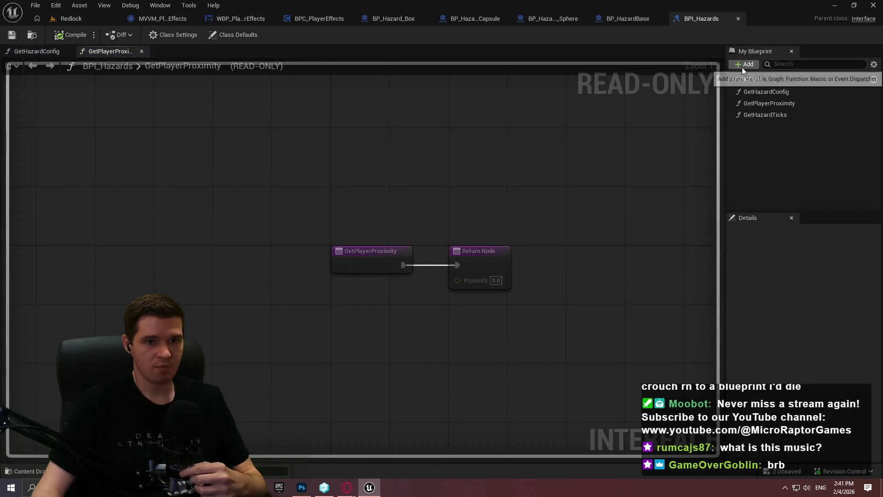
left_click(743, 69)
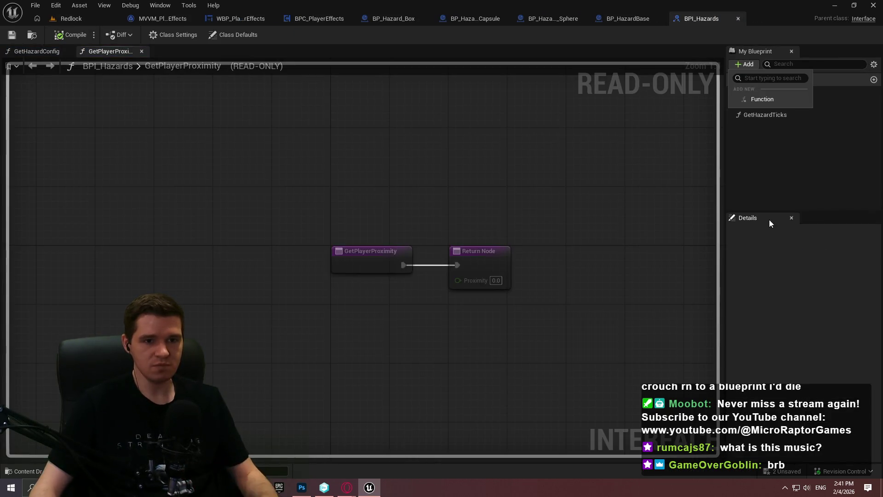
left_click(777, 109)
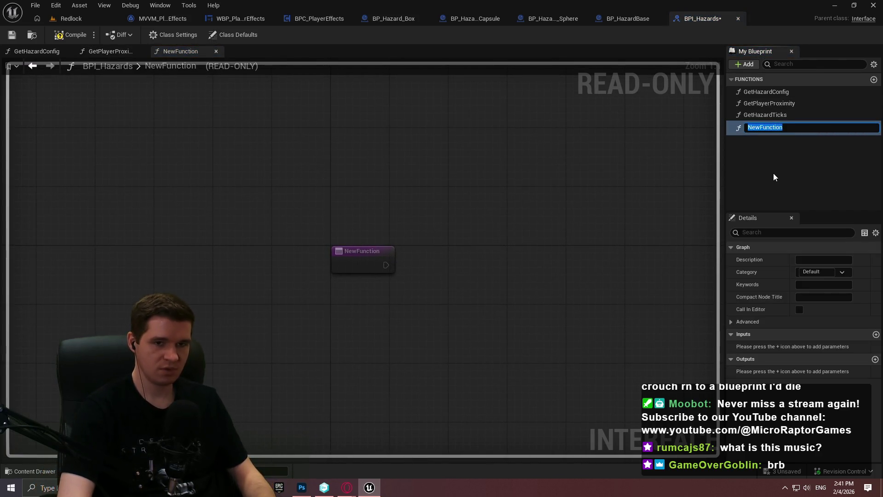
type("GetPl")
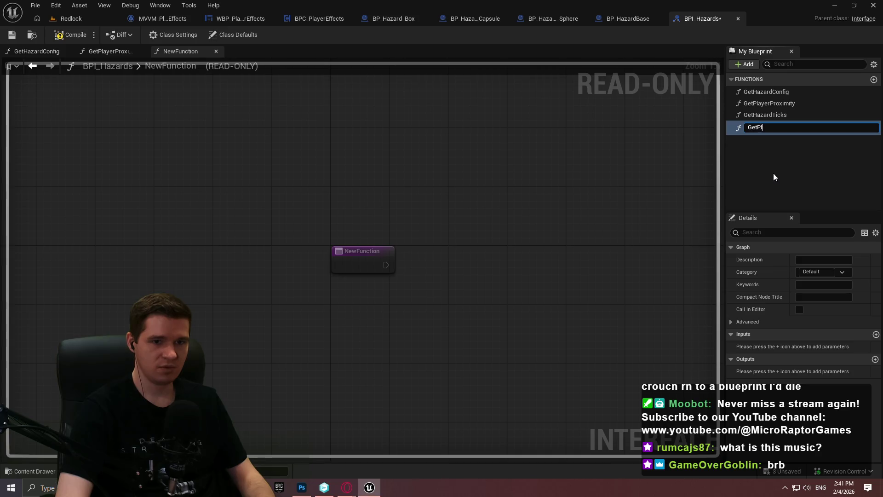
type("ayerOverlapStatus")
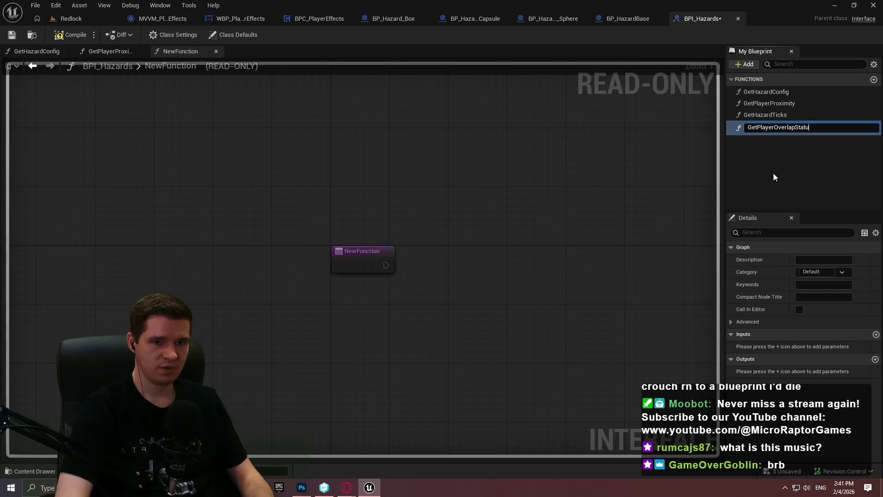
key("Return")
Give GetPlayerOverlapStatus a Boolean output bIsOverlapping, then compile, save and check out the packages
left_click(876, 358)
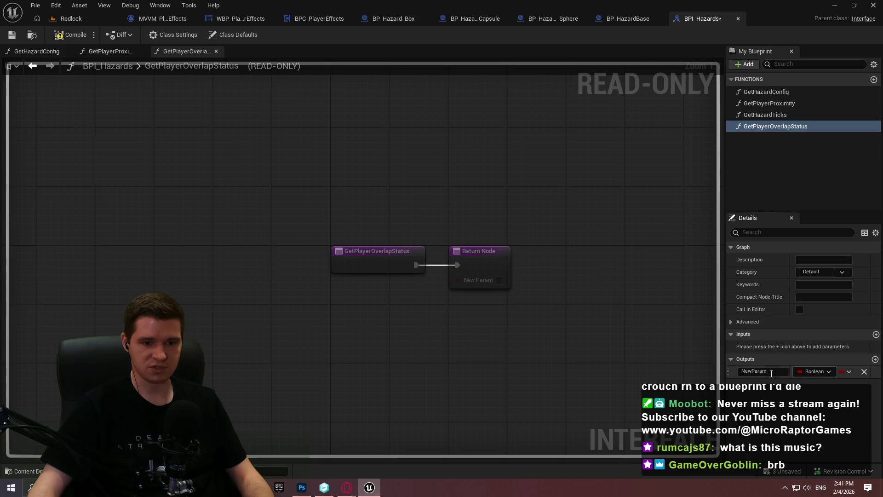
left_click(786, 372)
type("bIs")
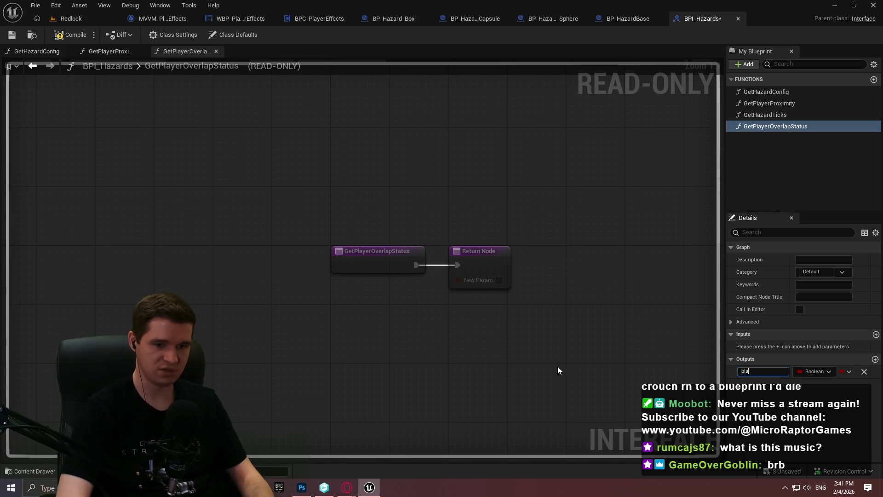
type("Overlapping")
key("Return")
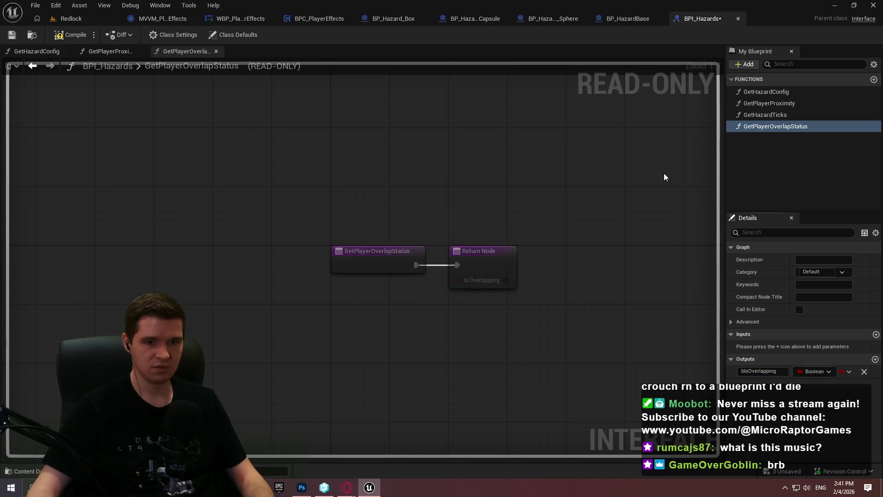
left_click(70, 35)
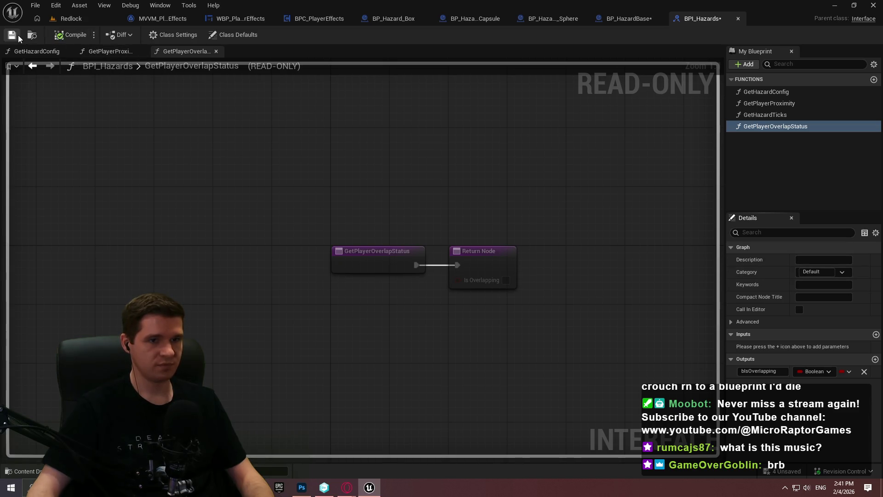
left_click(11, 35)
left_click(452, 347)
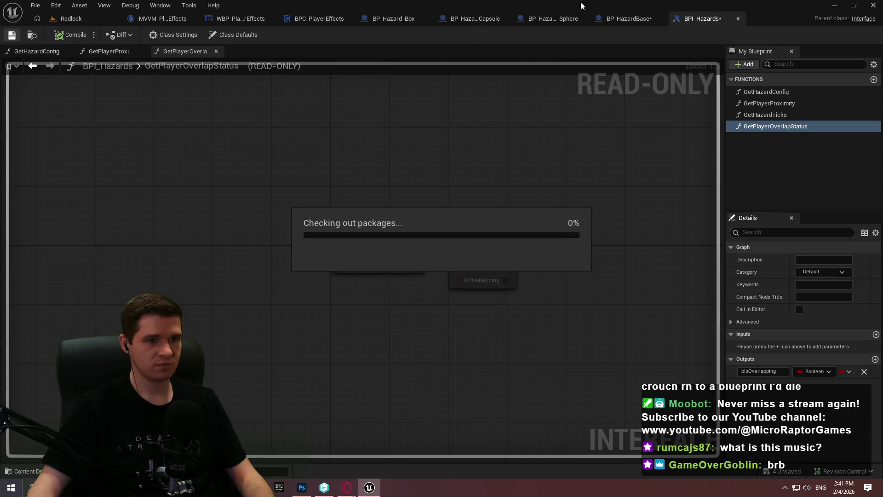
left_click(632, 18)
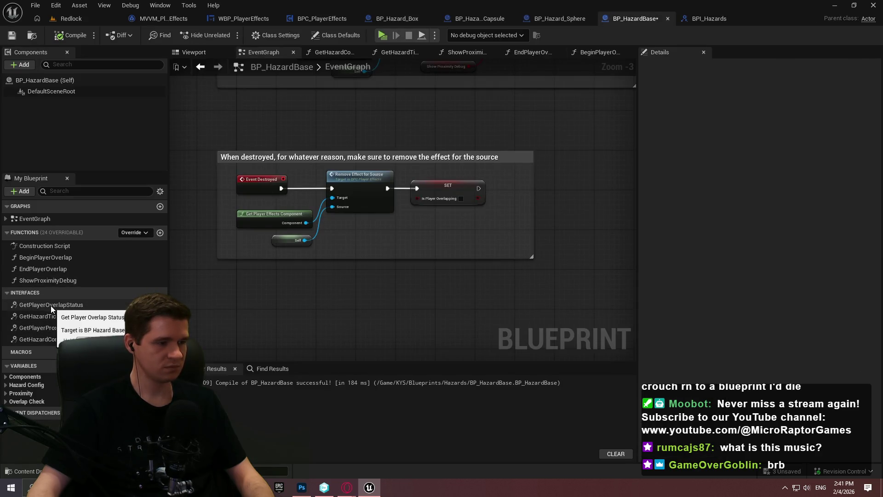
Wire a Get Is Player Overlapping node into GetPlayerOverlapStatus's Is Overlapping return and compile (F7)
double_click(88, 305)
left_click_drag(439, 222, 361, 250)
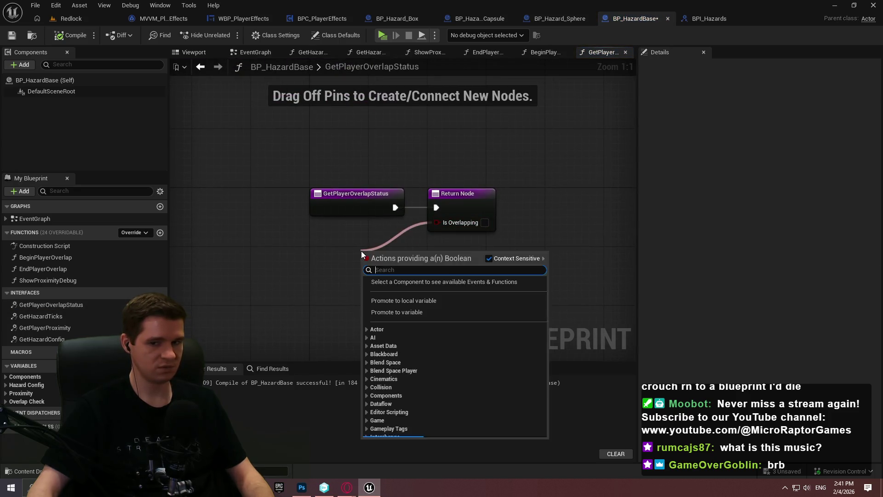
type("overlap")
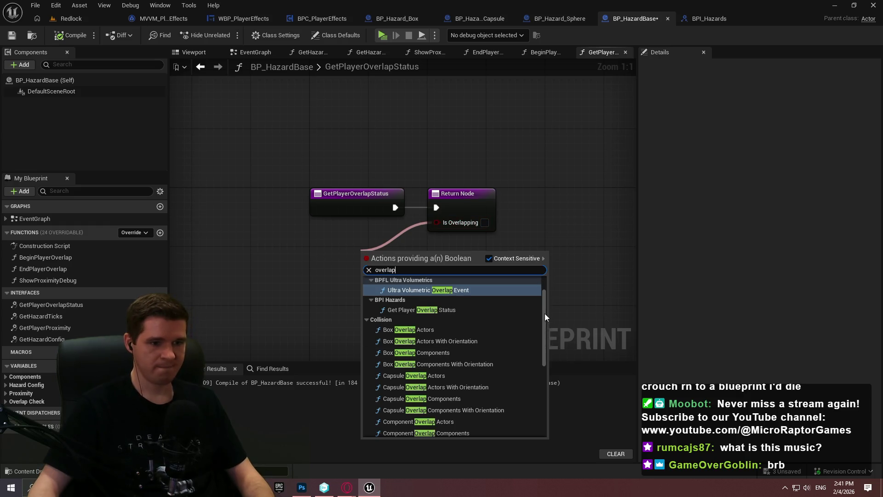
left_click_drag(545, 314, 556, 453)
left_click(435, 432)
left_click_drag(355, 256, 334, 235)
key("F7")
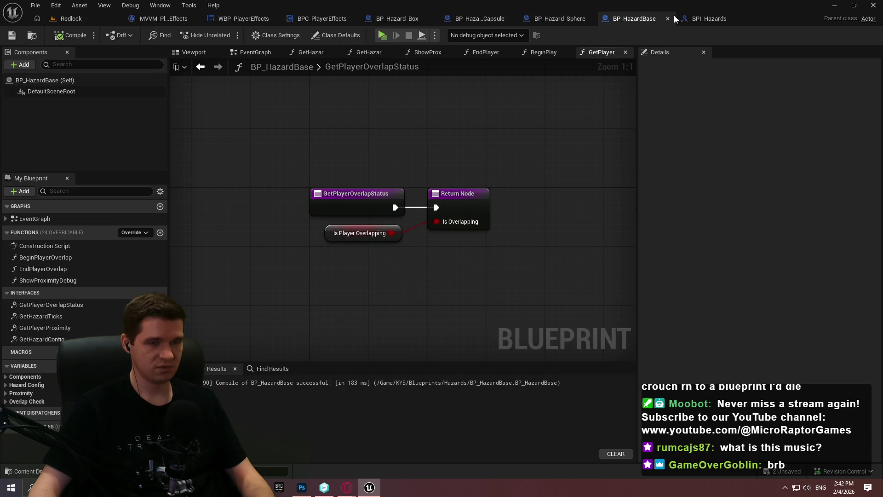
left_click(549, 17)
left_click(132, 233)
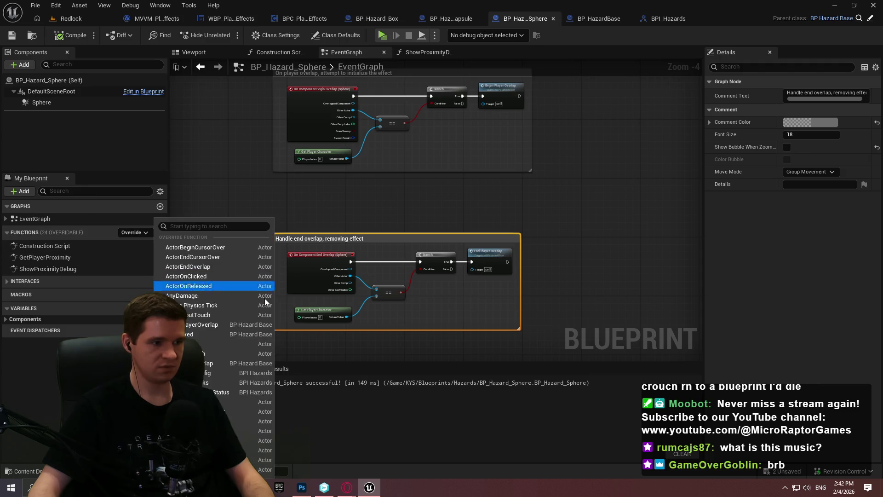
Override GetPlayerOverlapStatus in BP_Hazard_Sphere and feed Sphere into a Get Overlapping Actors node
left_click(220, 392)
left_click_drag(420, 193, 613, 197)
mouse_move(65, 103)
left_mouse_down()
mouse_move(297, 268)
mouse_move(363, 272)
mouse_move(379, 263)
left_mouse_up()
type("get overla")
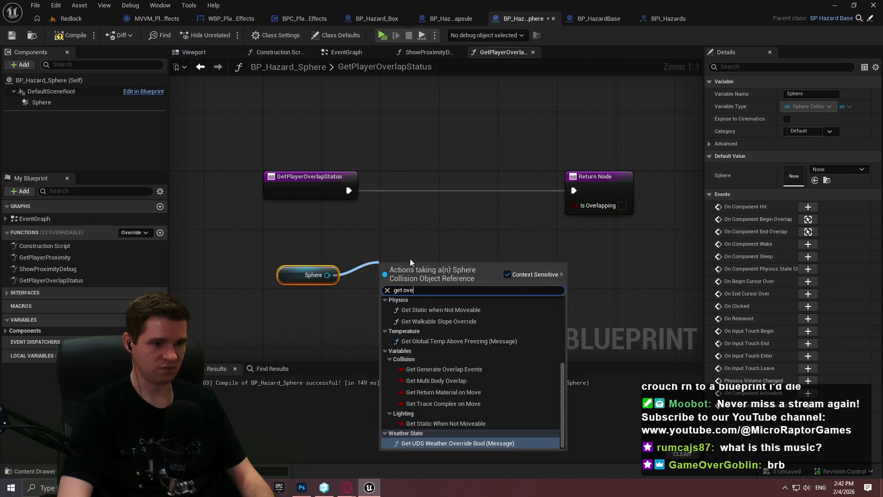
key("Return")
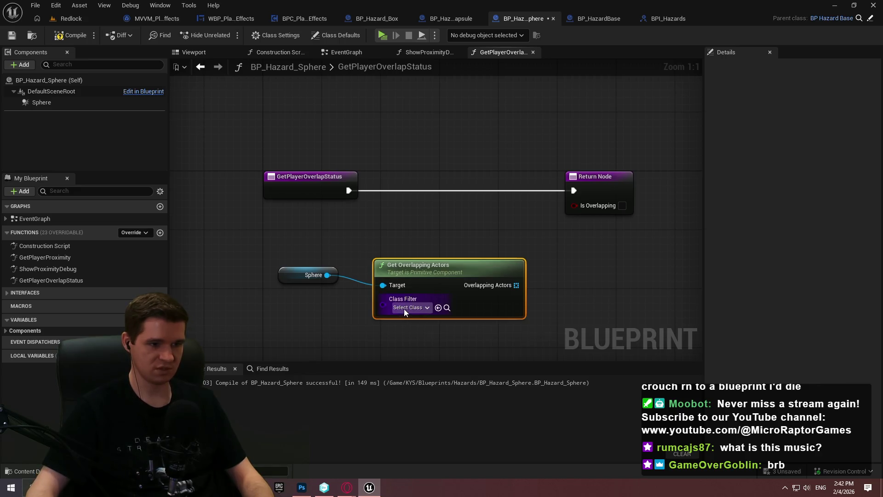
After checking the game mode's pawn class, set the Class Filter to ALS_AnimMan_CharacterBP
left_click(407, 308)
type("chara")
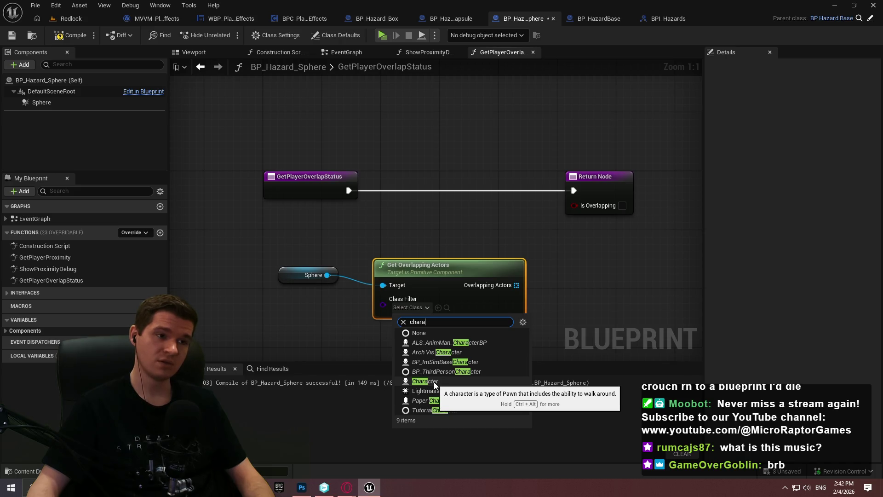
left_click(247, 75)
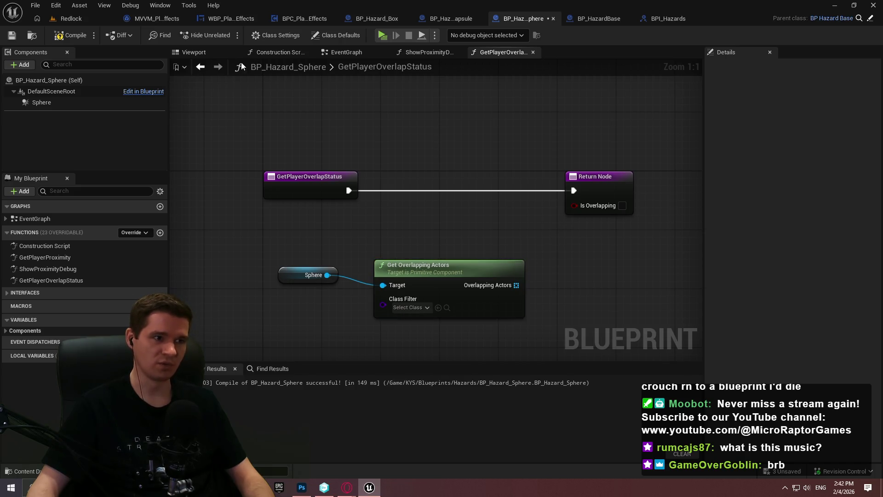
left_click(69, 18)
left_click(168, 35)
mouse_move(221, 123)
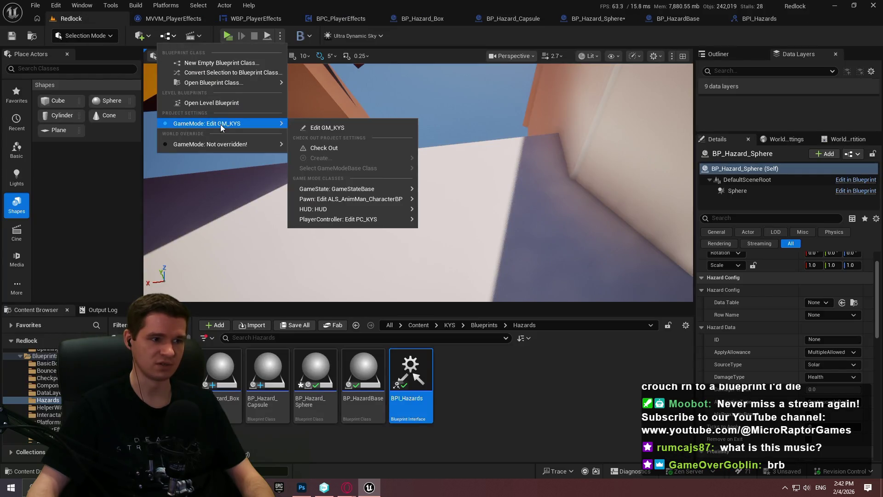
left_click(791, 20)
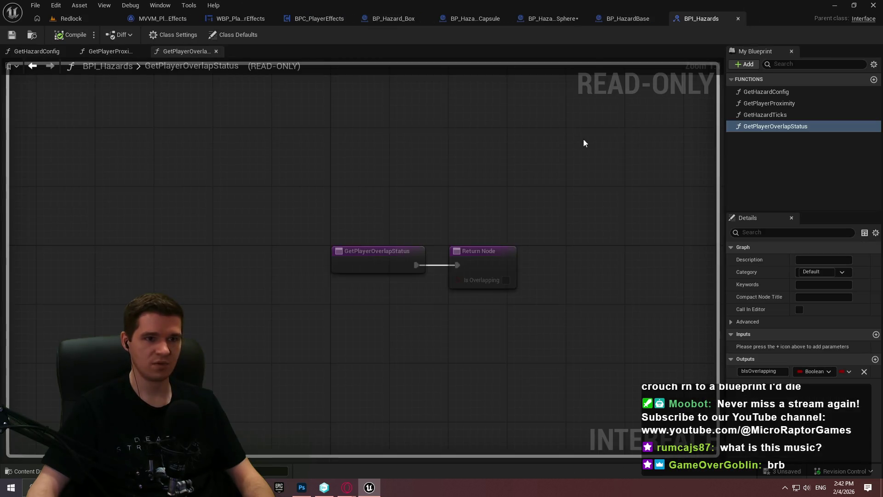
left_click(554, 18)
left_click(411, 307)
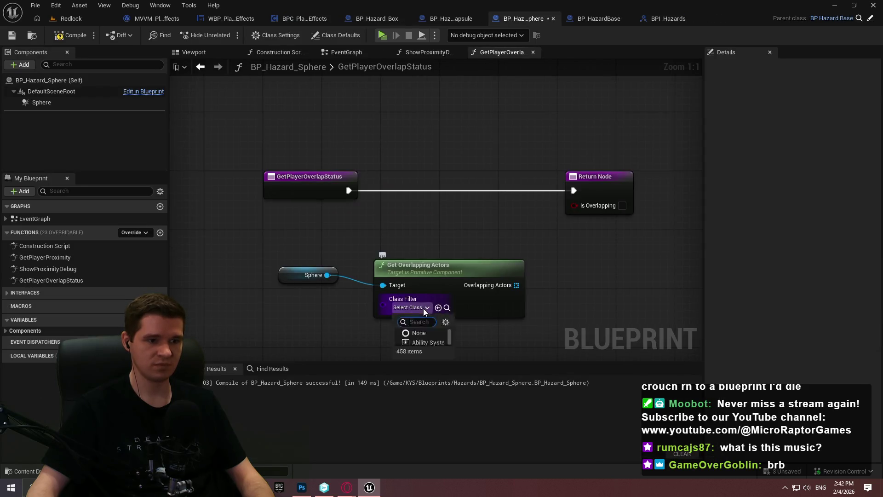
left_click(460, 179)
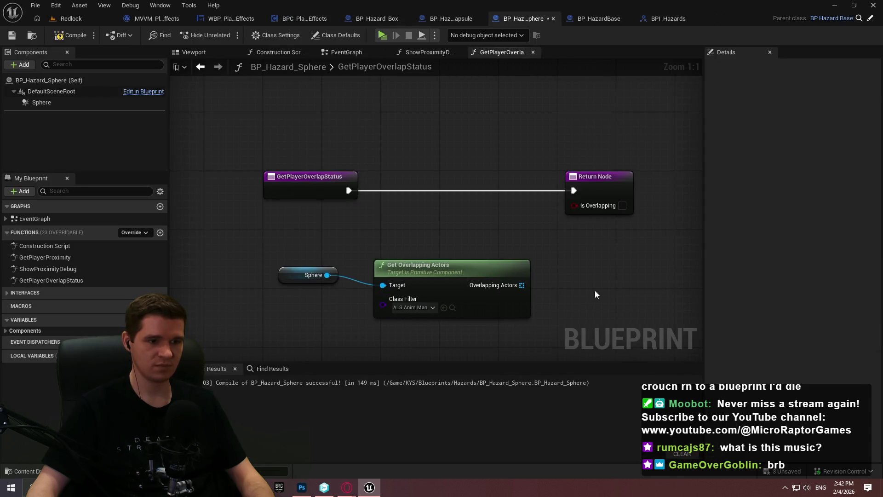
left_click_drag(453, 280, 441, 281)
left_click_drag(500, 292, 558, 278)
Branch on Is Not Empty of the overlapping actors, with the False path returning false
key("Escape")
type("is not em")
key("Return")
left_click(558, 281)
left_click(496, 234)
mouse_move(505, 267)
left_mouse_down()
mouse_move(463, 279)
mouse_move(276, 179)
left_mouse_up()
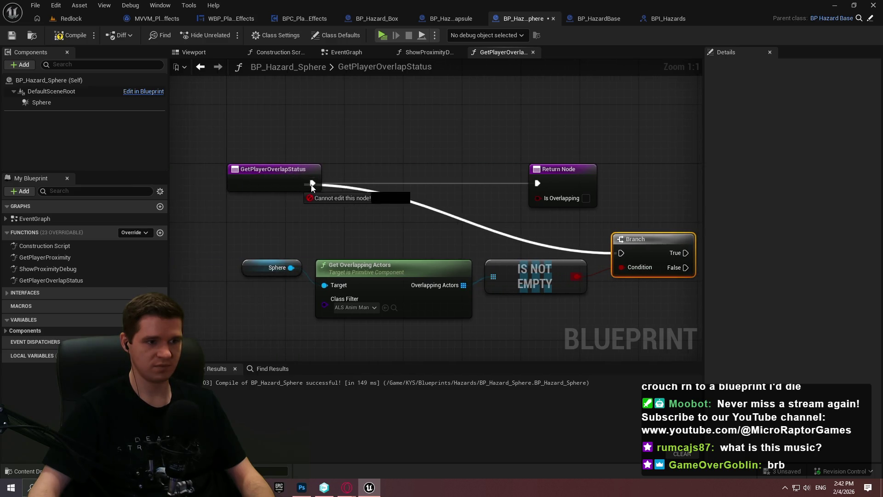
left_click_drag(470, 193, 709, 194)
left_click_drag(557, 270, 567, 200)
mouse_move(470, 185)
left_mouse_down()
mouse_move(581, 188)
mouse_move(573, 174)
mouse_move(591, 267)
left_mouse_up()
mouse_move(551, 294)
left_mouse_down()
mouse_move(483, 300)
mouse_move(249, 224)
left_mouse_up()
left_click_drag(482, 216, 482, 171)
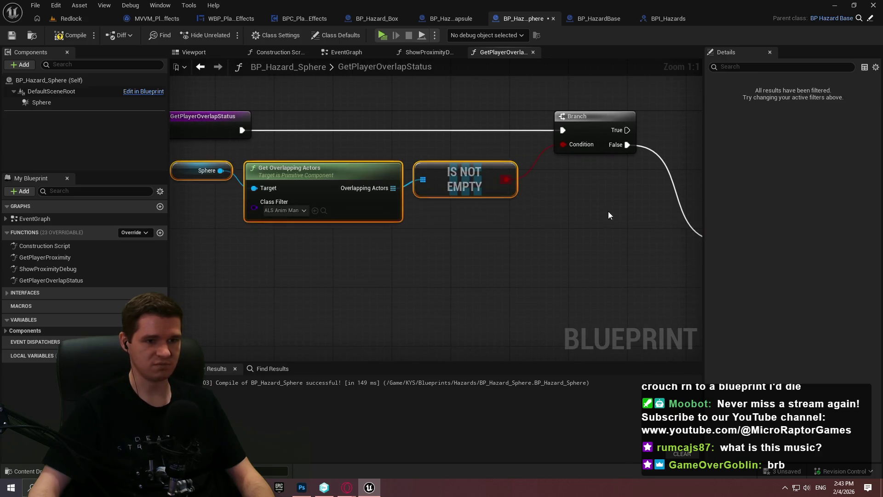
left_click_drag(699, 195, 583, 209)
left_click(657, 270)
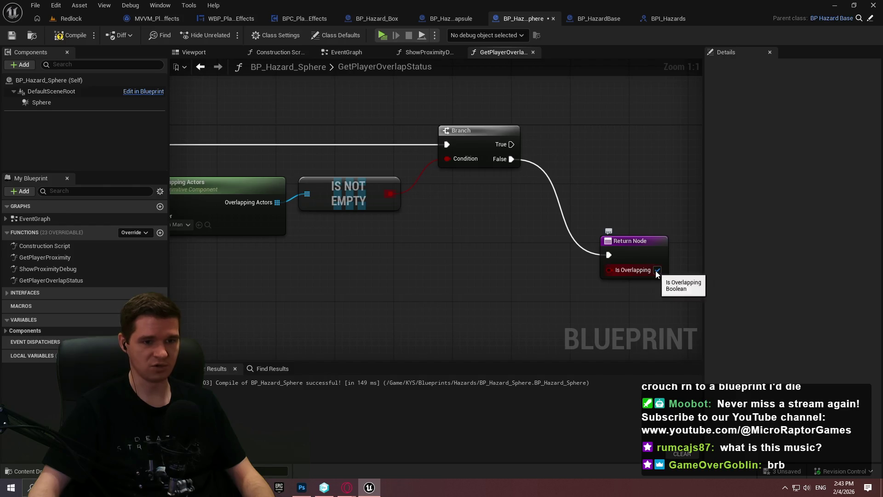
On Branch True, check Is Valid on the first overlapping actor (GET index 0)
mouse_move(267, 203)
left_mouse_down()
mouse_move(421, 242)
mouse_move(461, 239)
mouse_move(338, 230)
mouse_move(449, 257)
mouse_move(582, 142)
left_mouse_up()
type("get")
key("Return")
left_click(449, 233)
type("valid")
key("Down")
key("Return")
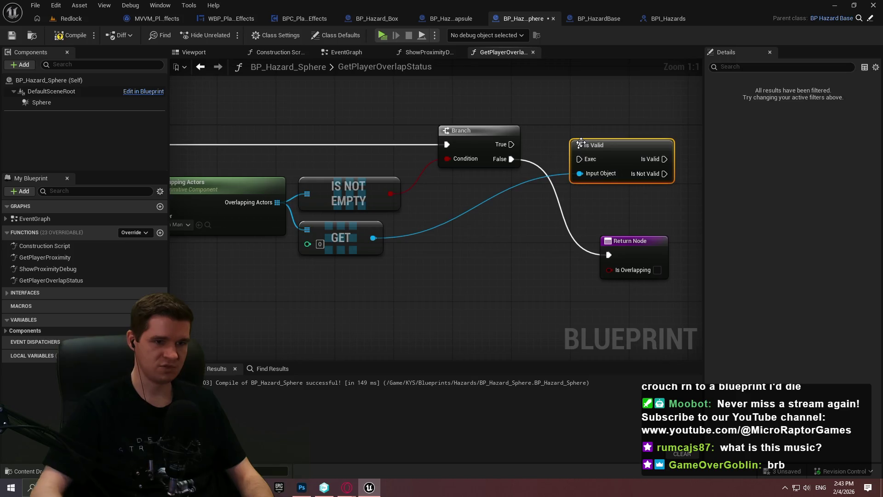
mouse_move(581, 160)
left_mouse_down()
mouse_move(511, 135)
mouse_move(498, 144)
left_mouse_up()
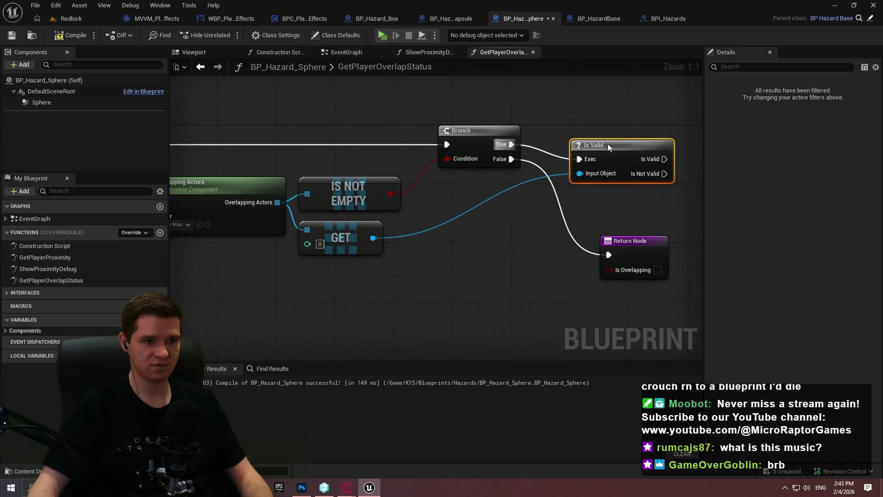
left_click_drag(593, 145, 573, 131)
Add Return Nodes so Is Not Valid returns false and Is Valid returns true
left_click_drag(489, 226, 488, 228)
key("ctrl+c")
key("ctrl+v")
mouse_move(622, 270)
left_mouse_down()
mouse_move(546, 231)
mouse_move(487, 159)
left_mouse_up()
mouse_move(641, 266)
left_mouse_down()
mouse_move(617, 239)
mouse_move(612, 250)
left_mouse_up()
left_click(603, 226)
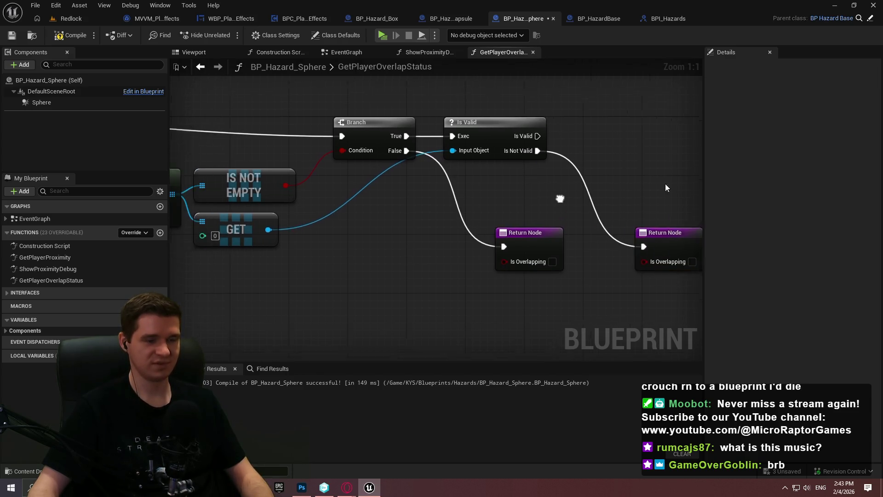
left_click_drag(548, 202, 612, 184)
mouse_move(320, 216)
left_mouse_down()
mouse_move(600, 174)
mouse_move(504, 136)
left_mouse_up()
left_click_drag(319, 216, 175, 239)
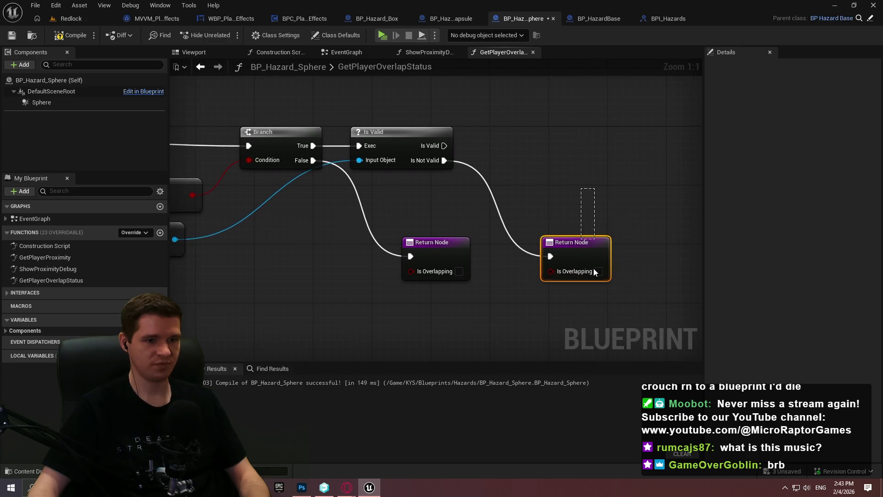
left_click(572, 242)
key("ctrl+d")
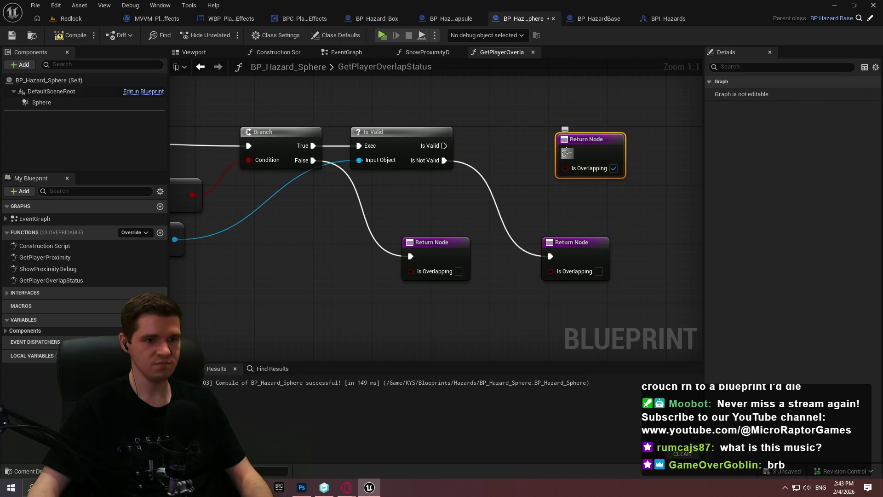
left_click(585, 161)
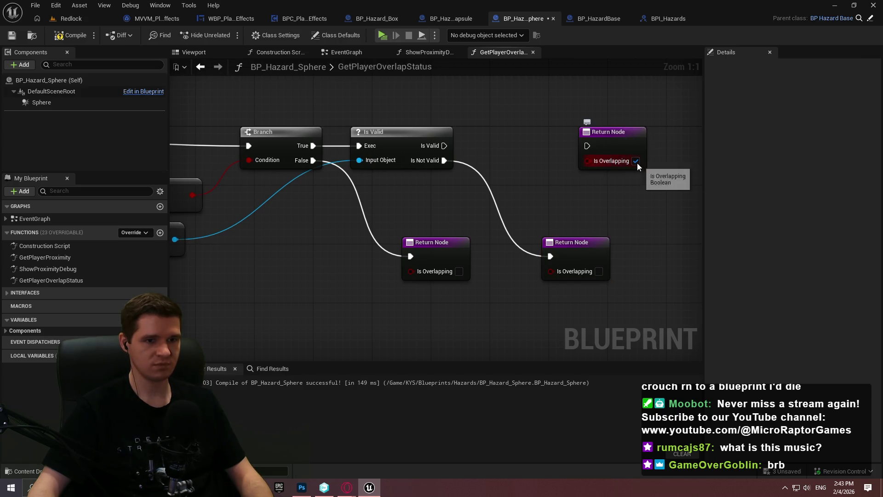
left_click_drag(588, 146, 445, 146)
left_click_drag(581, 145, 544, 146)
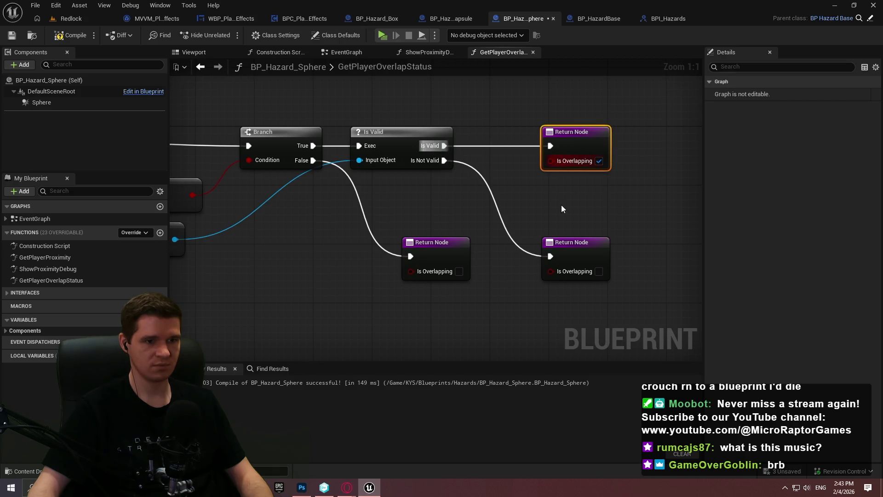
left_click(561, 209)
Compile and save BP_Hazard_Sphere, then copy all its graph nodes and compile again
scroll(561, 209, "down", 4)
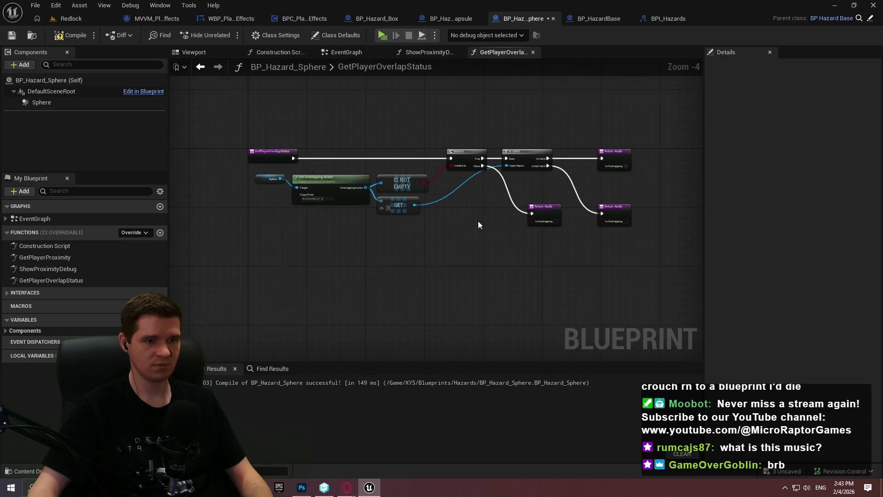
key("F7")
key("ctrl+s")
mouse_move(651, 285)
left_mouse_down()
mouse_move(485, 188)
mouse_move(286, 136)
left_mouse_up()
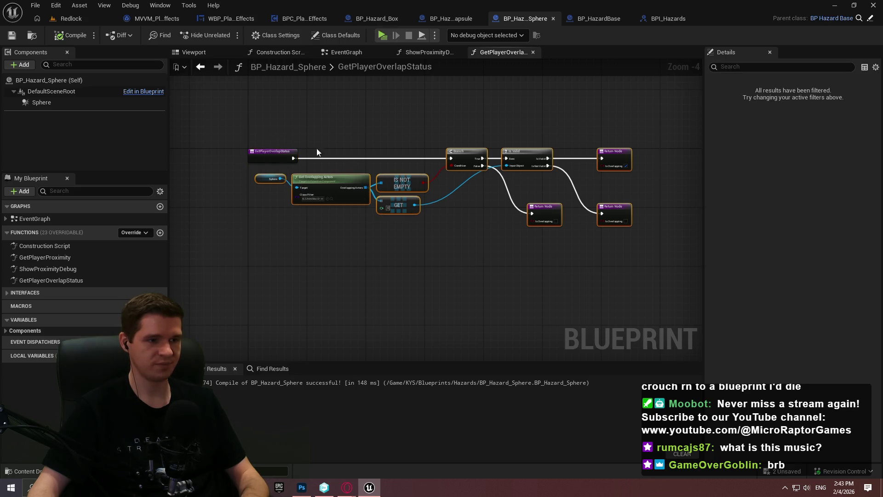
left_click(69, 35)
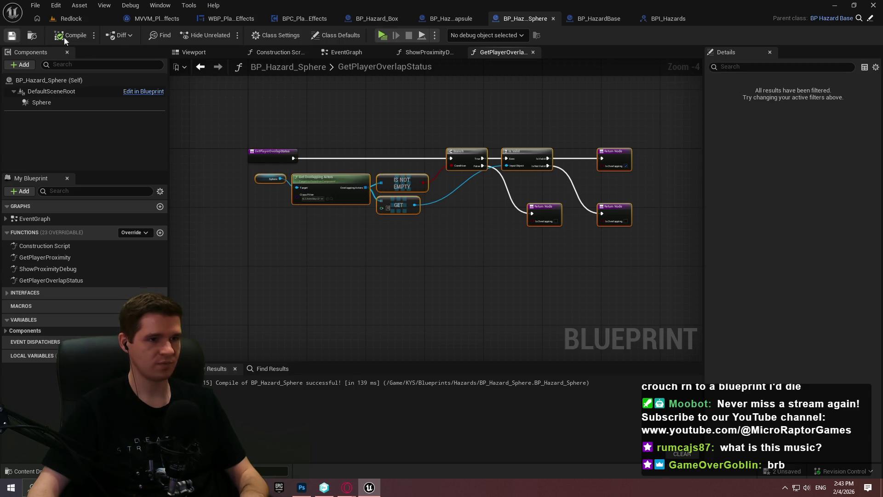
Override GetPlayerOverlapStatus in BP_Hazard_Capsule and paste in the copied overlap-check nodes
left_click(452, 23)
left_click(106, 233)
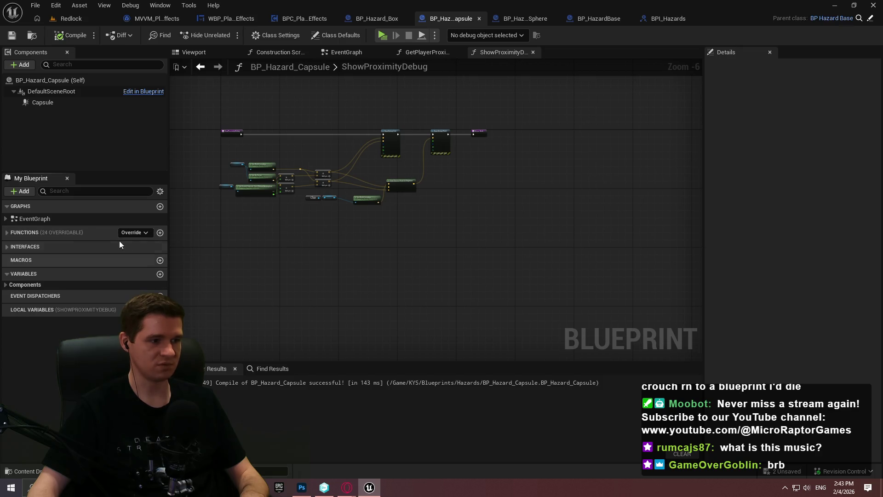
left_click(125, 237)
left_click(132, 233)
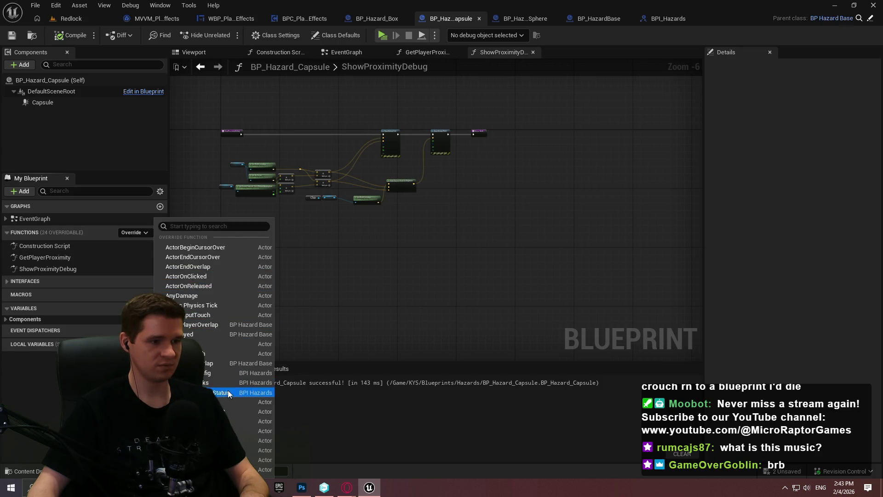
left_click(225, 394)
key("ctrl+v")
mouse_move(370, 251)
left_mouse_down()
mouse_move(569, 242)
mouse_move(511, 237)
left_mouse_up()
left_click(363, 186)
Replace the Sphere reference with Capsule as Get Overlapping Actors' Target
left_click_drag(43, 102, 338, 239)
left_click(258, 220)
key("Delete")
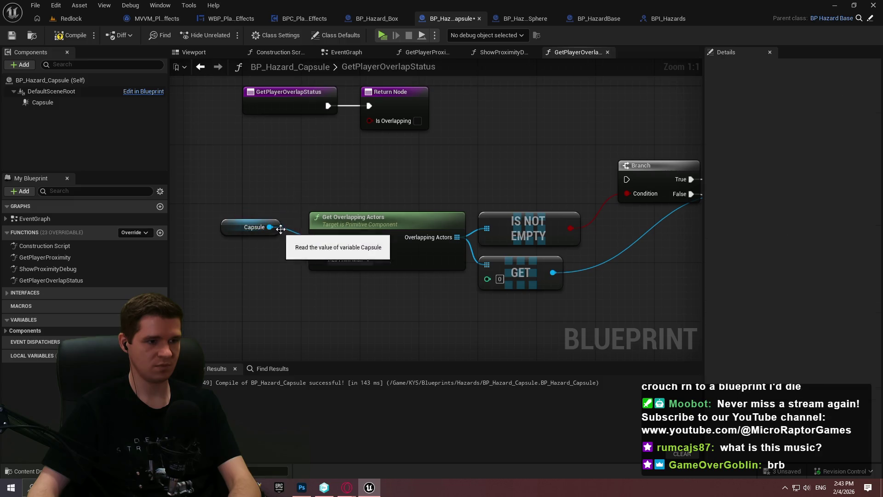
left_click_drag(280, 229, 294, 222)
left_click(321, 199)
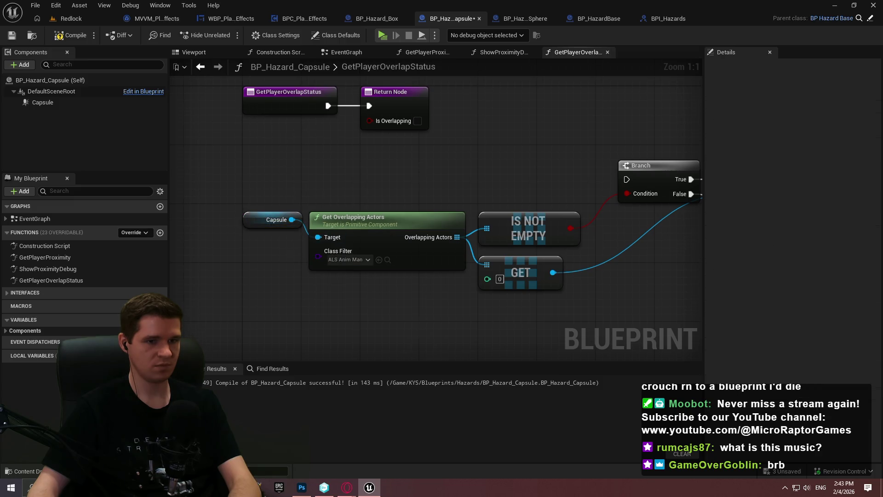
scroll(320, 199, "down", 2)
Delete the unused default Return Node and wire the function entry into the Branch
left_click(256, 120)
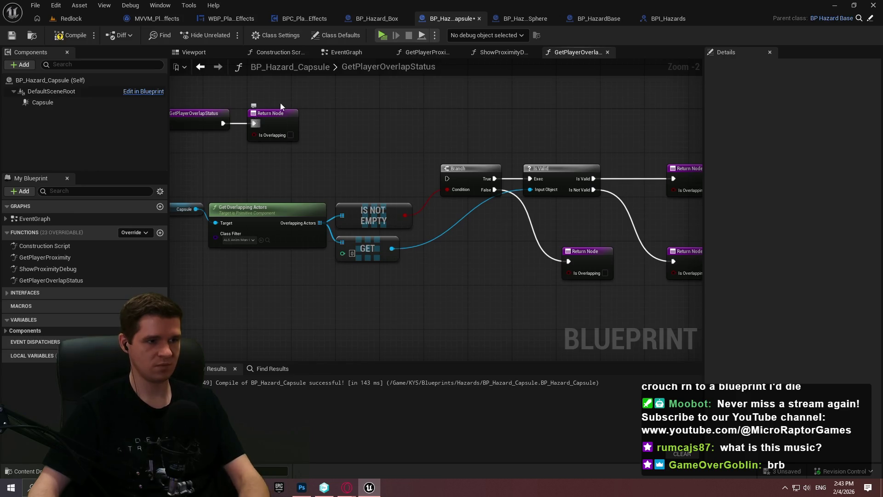
key("Delete")
left_click_drag(449, 179, 222, 123)
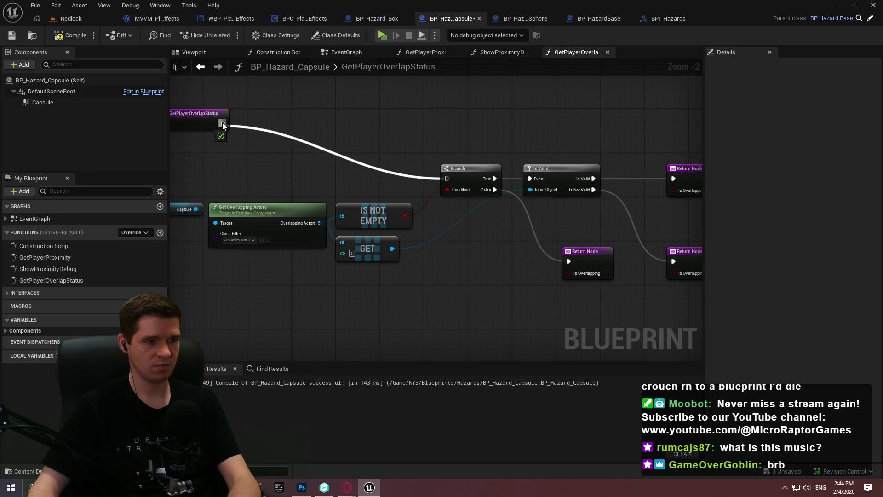
scroll(452, 187, "down", 3)
Save BP_Hazard_Capsule, then list BP_Hazard_Box's overridable functions
key("ctrl+a")
scroll(421, 142, "up", 1)
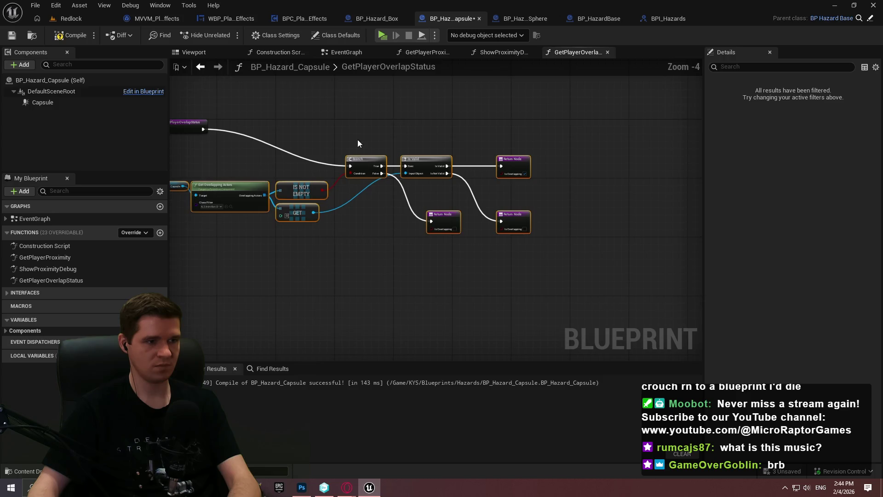
scroll(175, 129, "up", 4)
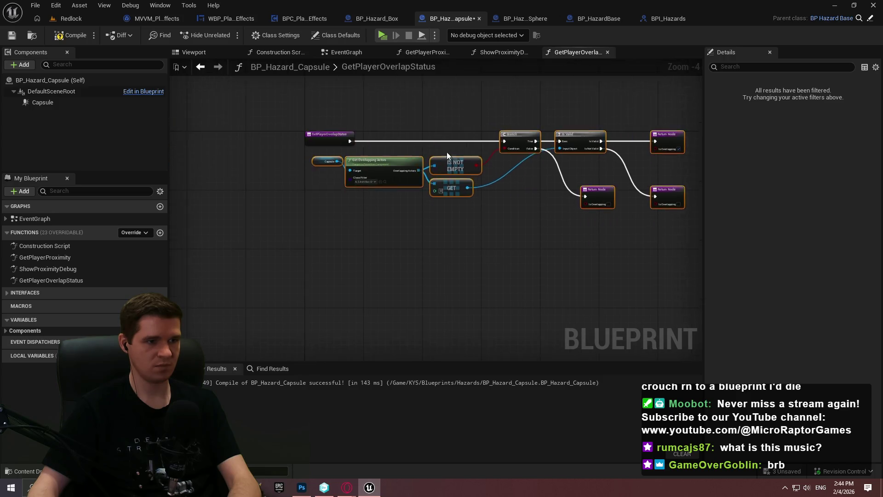
left_click(355, 138)
left_click(11, 37)
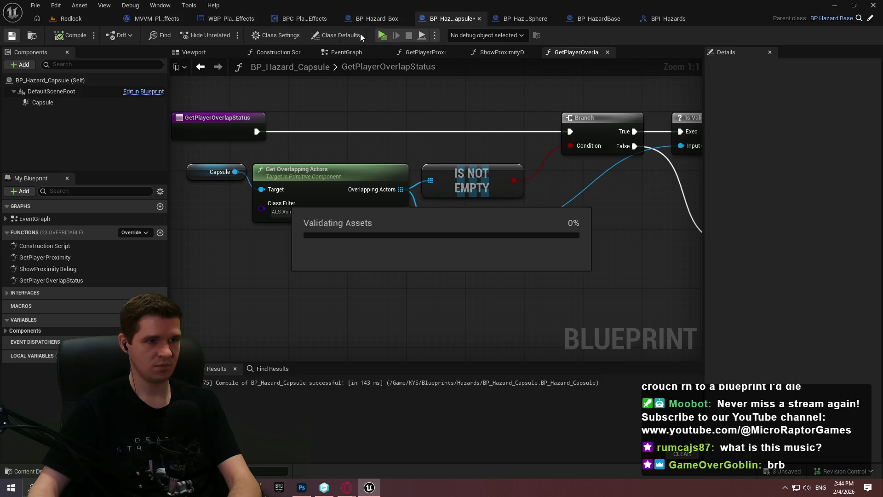
left_click(390, 22)
left_click(134, 232)
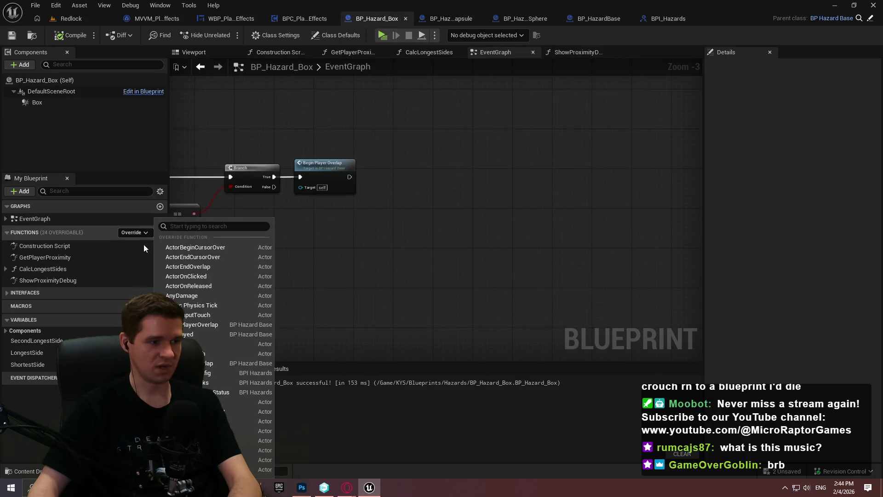
Override GetPlayerOverlapStatus in BP_Hazard_Box with the pasted overlap-check nodes wired from the entry
left_click(225, 392)
key("ctrl+v")
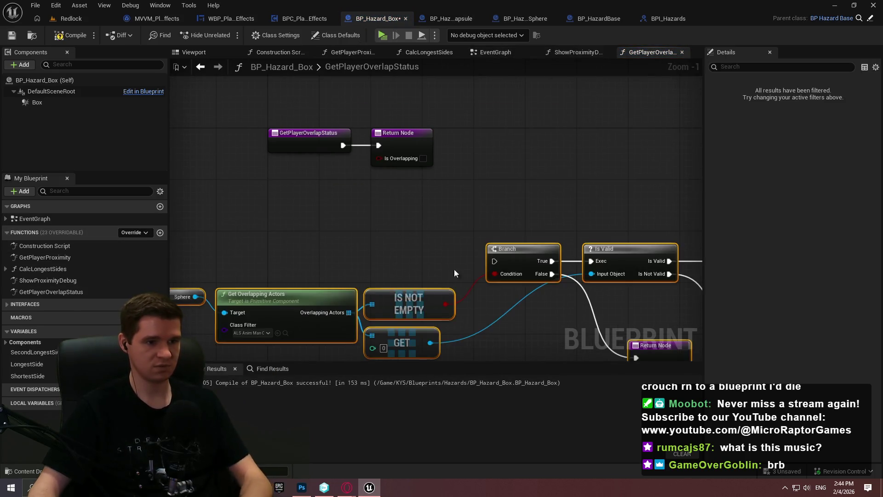
mouse_move(494, 261)
left_mouse_down()
mouse_move(341, 145)
mouse_move(614, 180)
mouse_move(623, 255)
mouse_move(646, 269)
left_mouse_up()
scroll(437, 207, "down", 2)
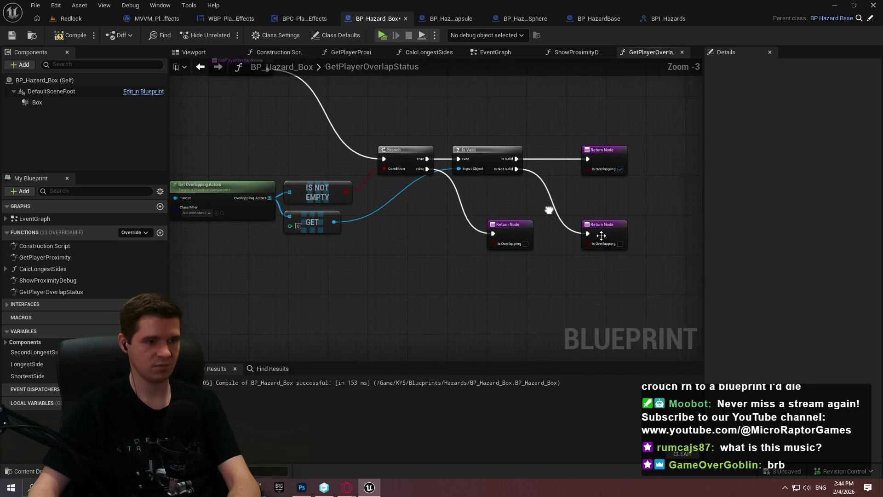
key("ctrl+a")
mouse_move(205, 191)
left_mouse_down()
mouse_move(303, 100)
mouse_move(277, 113)
mouse_move(350, 161)
left_mouse_up()
scroll(323, 161, "up", 3)
Replace the leftover Sphere reference with the Box component, then compile and save BP_Hazard_Box
left_click(243, 249)
key("Delete")
mouse_move(36, 102)
left_mouse_down()
mouse_move(165, 106)
mouse_move(397, 134)
left_mouse_up()
left_click(345, 123)
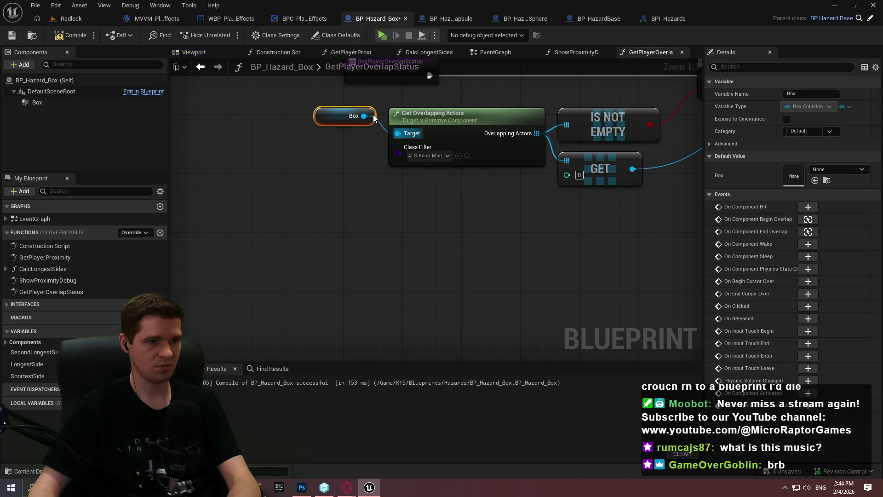
scroll(378, 180, "down", 1)
scroll(378, 181, "down", 2)
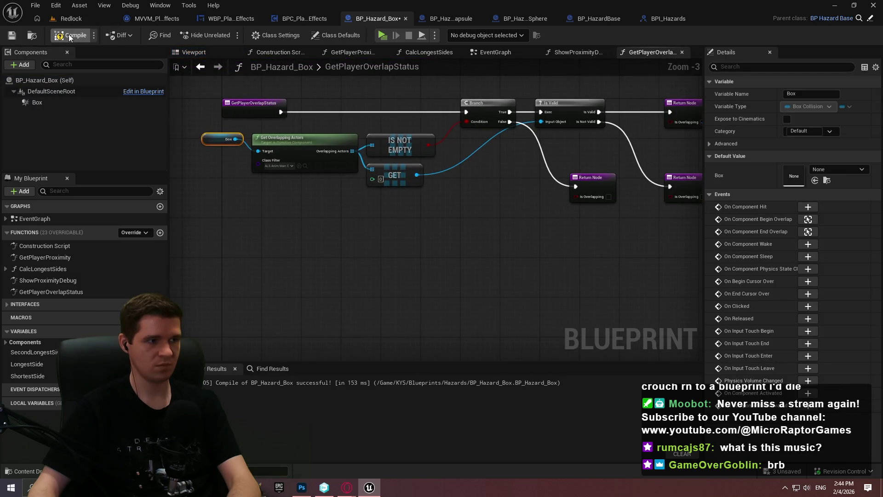
left_click(13, 41)
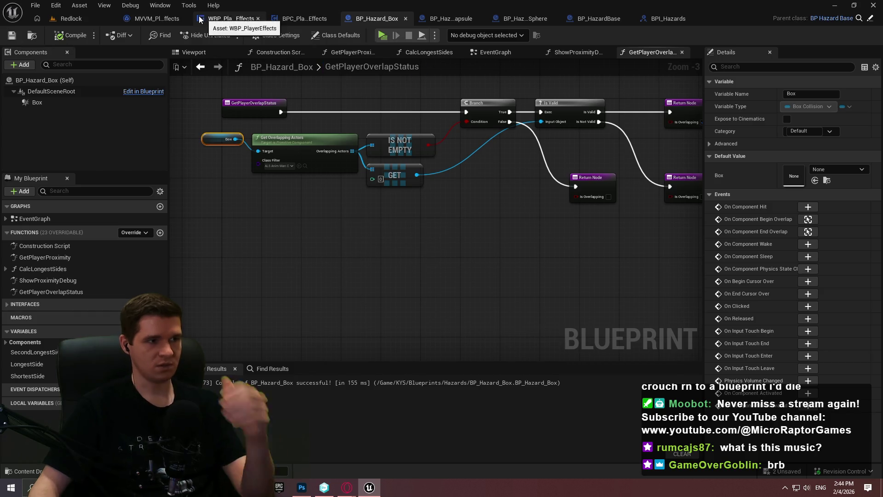
Open RemoveInvalidSources from BPC_PlayerEffects' TickEffects graph and look over its Is Valid removal nodes
left_click(310, 21)
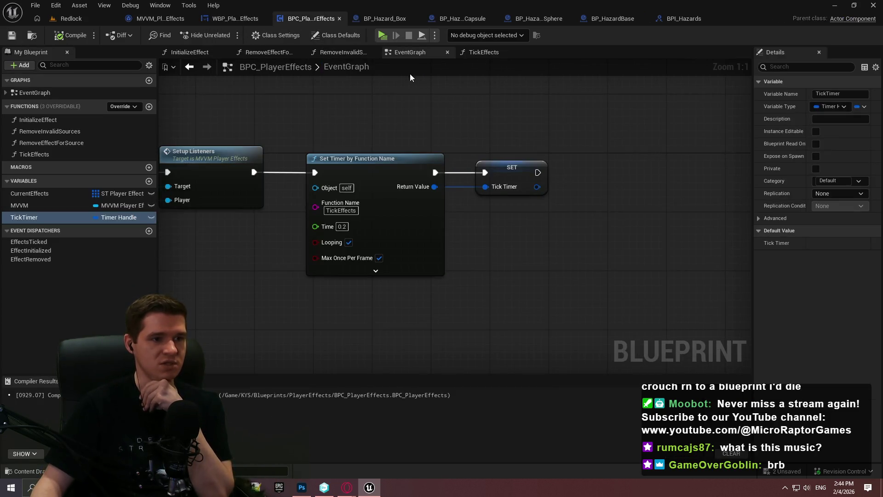
left_click(485, 52)
scroll(367, 239, "up", 5)
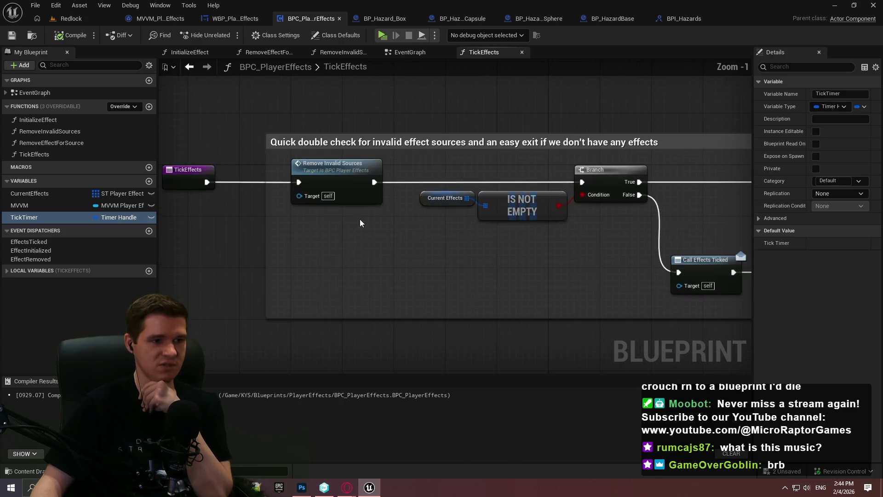
double_click(342, 176)
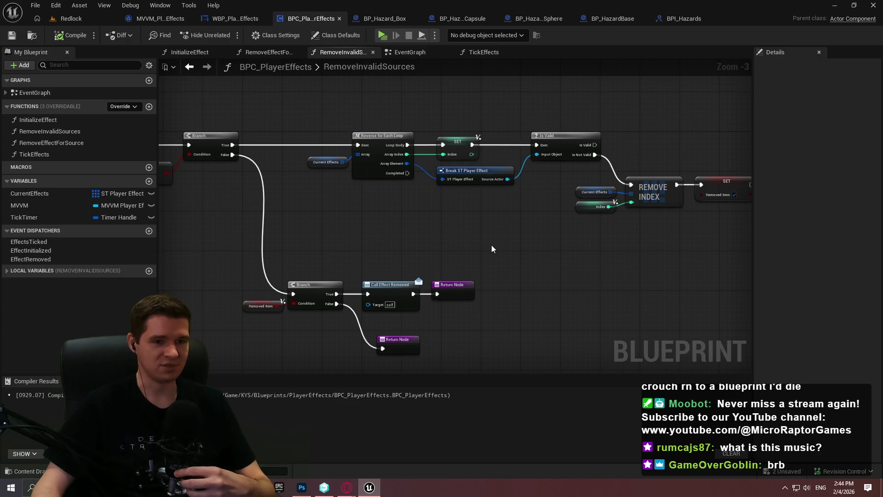
mouse_move(493, 246)
left_mouse_down()
mouse_move(566, 247)
mouse_move(534, 235)
mouse_move(429, 235)
mouse_move(114, 210)
left_mouse_up()
scroll(404, 247, "up", 2)
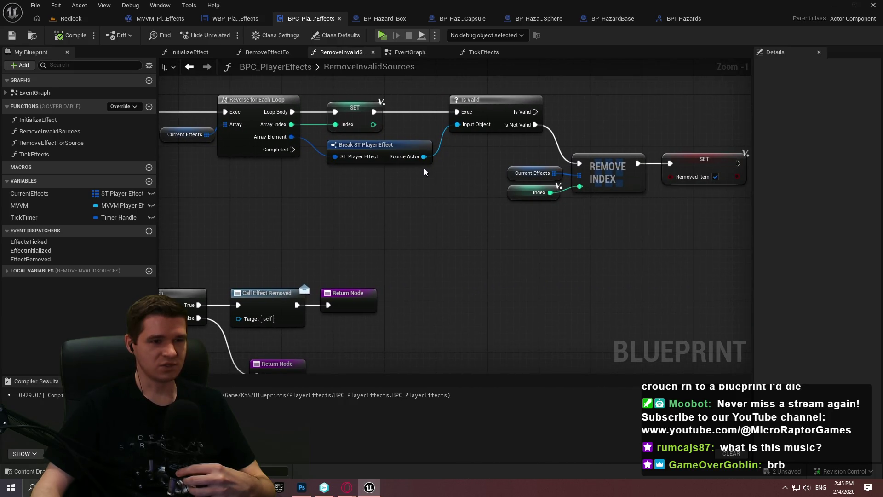
mouse_move(419, 168)
left_mouse_down()
mouse_move(478, 118)
mouse_move(671, 118)
mouse_move(446, 231)
mouse_move(319, 221)
mouse_move(355, 318)
left_mouse_up()
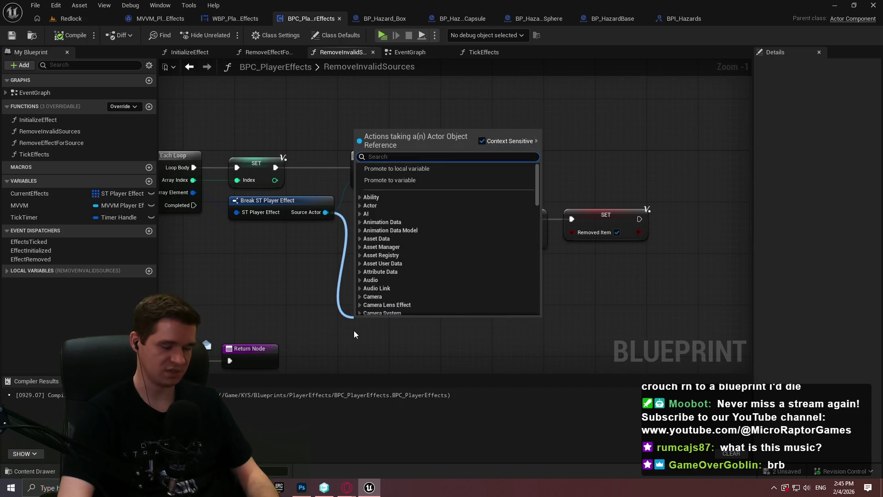
Add a Get Player Overlap Status node on the source actor, chained after Is Valid
scroll(448, 240, "down", 15)
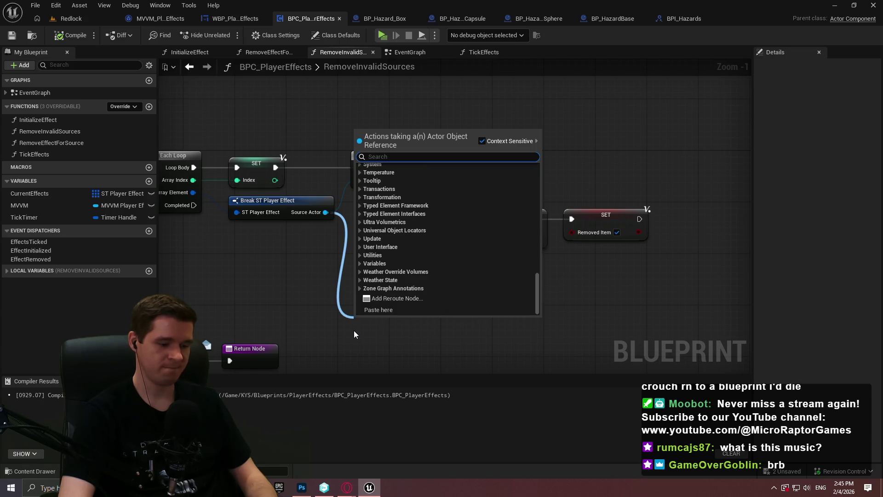
type("get overlap")
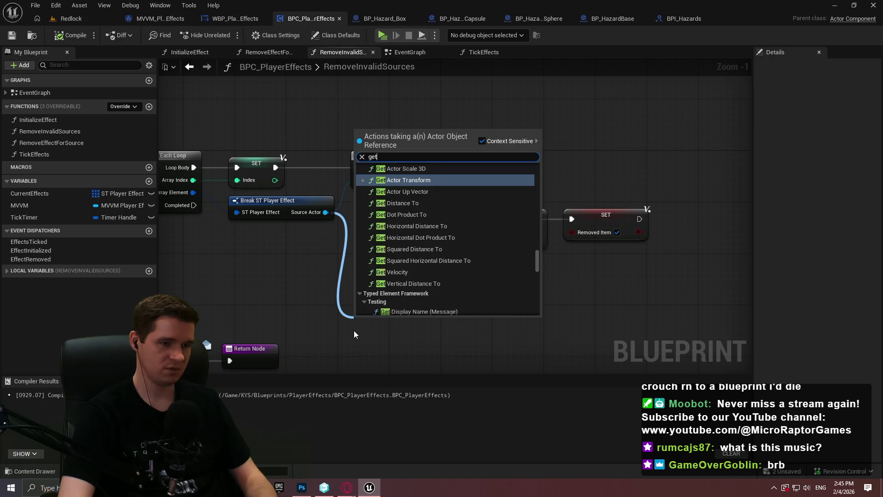
left_click(429, 185)
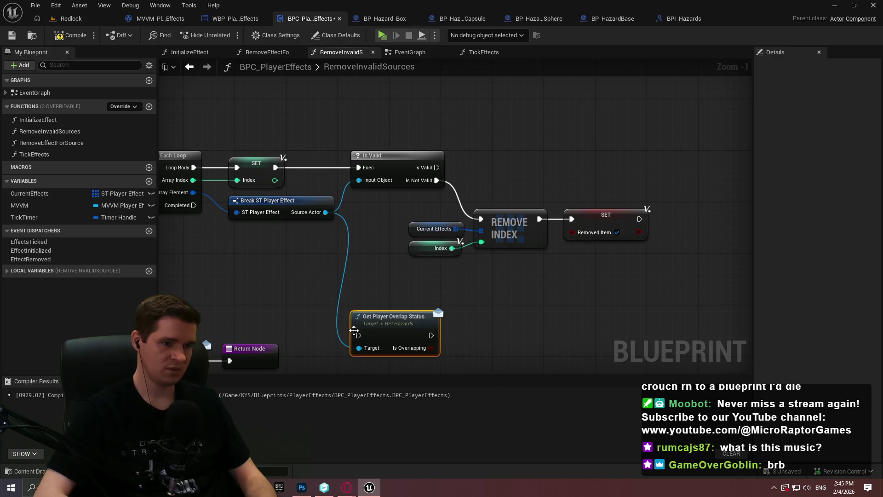
left_click_drag(381, 326, 506, 151)
left_click_drag(437, 167, 505, 156)
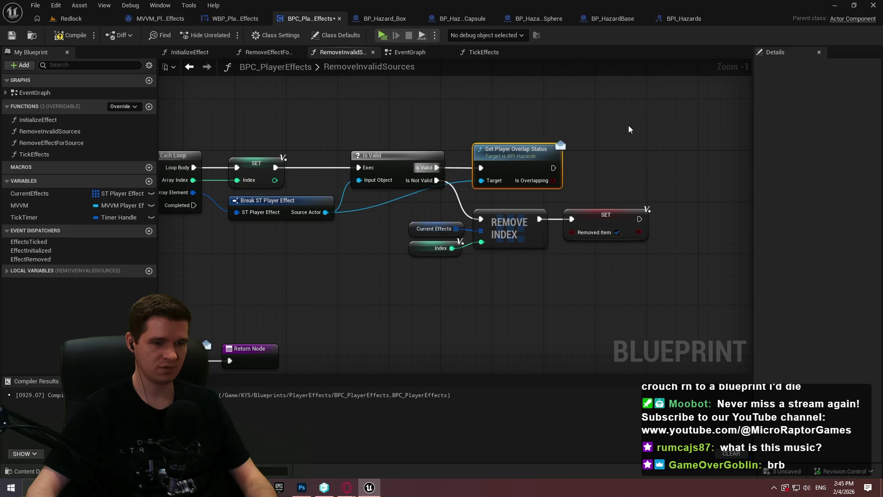
left_click(602, 158)
scroll(594, 175, "up", 1)
Branch on Is Overlapping, route False into Remove Index, and tidy the wires with a reroute
left_click(604, 169)
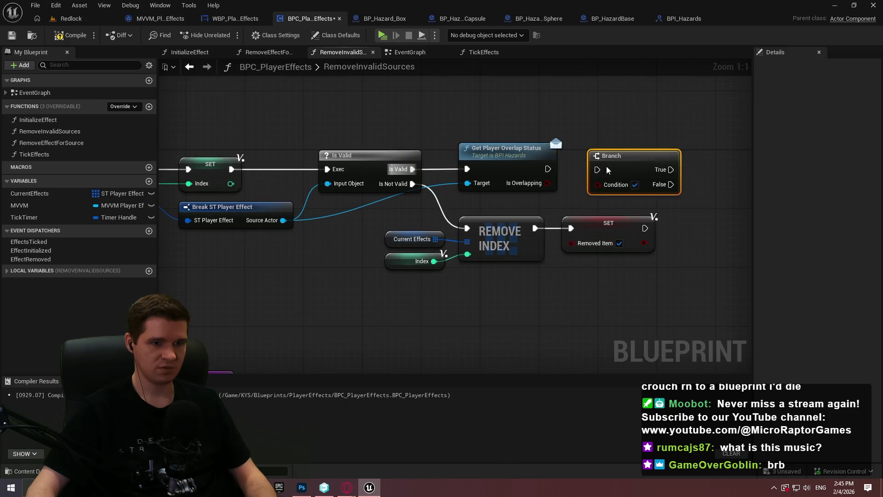
mouse_move(547, 183)
left_mouse_down()
mouse_move(597, 184)
mouse_move(604, 169)
mouse_move(629, 189)
left_mouse_up()
mouse_move(569, 128)
left_mouse_down()
mouse_move(421, 176)
mouse_move(388, 172)
left_mouse_up()
left_click_drag(567, 232, 299, 173)
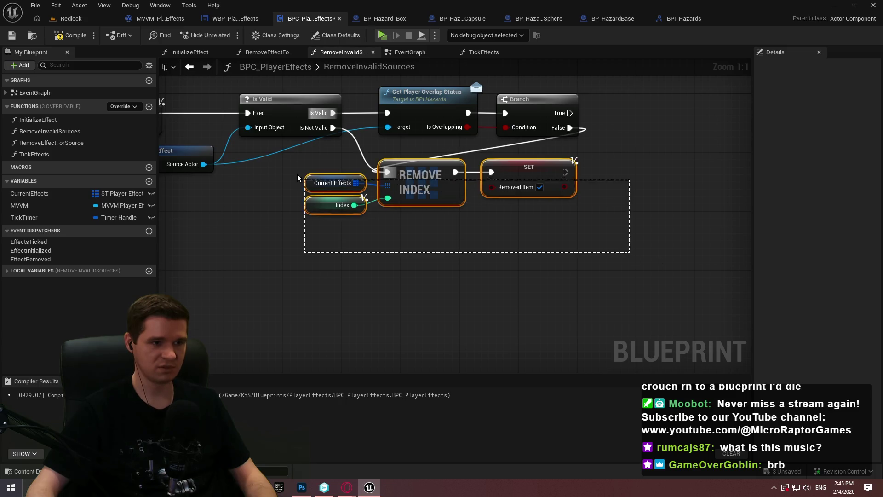
left_click_drag(422, 171, 658, 171)
double_click(503, 159)
mouse_move(504, 160)
left_mouse_down()
mouse_move(499, 151)
mouse_move(389, 173)
left_mouse_up()
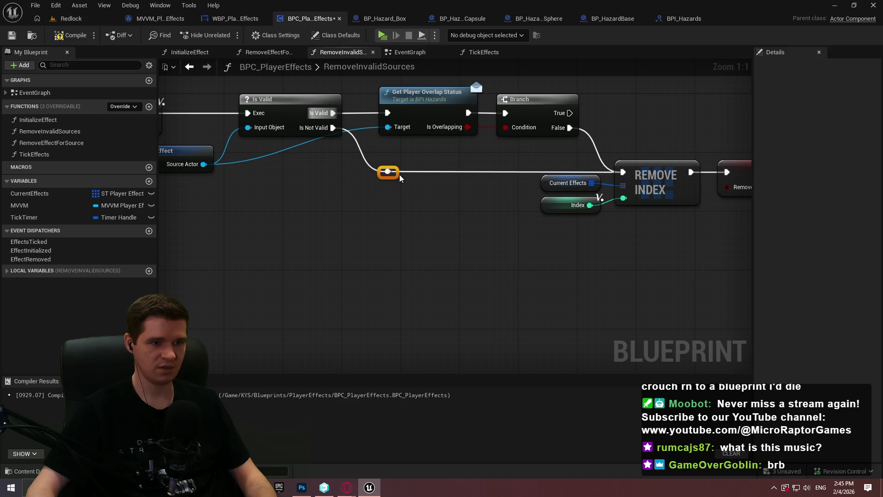
left_click(404, 191)
Compile and save BPC_PlayerEffects, then inspect the loop, lower Branch and Return nodes
scroll(404, 191, "down", 2)
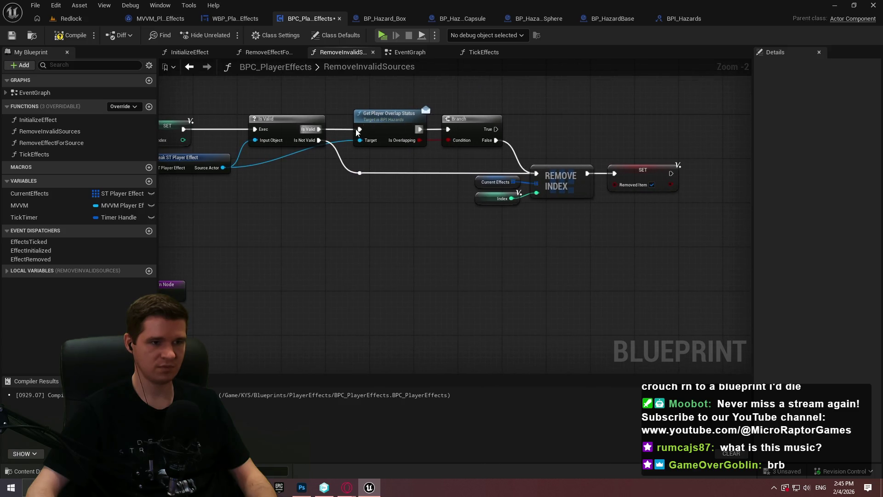
left_click(70, 35)
key("ctrl+s")
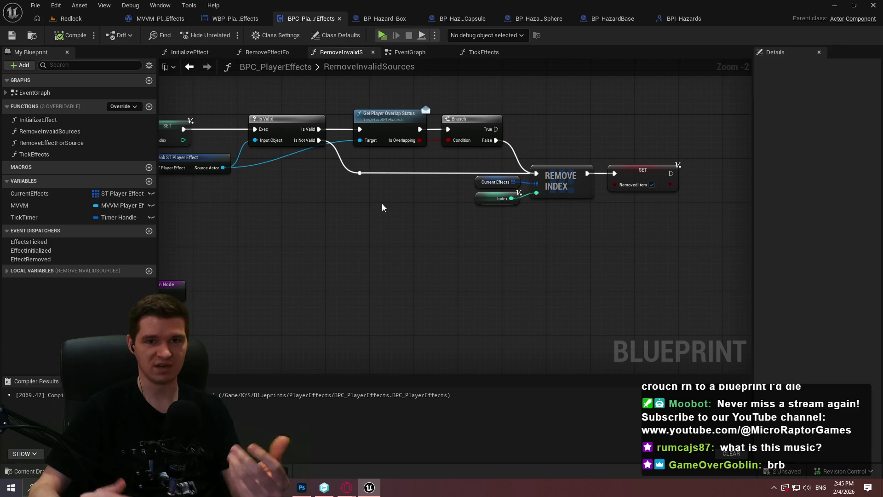
mouse_move(347, 208)
left_mouse_down()
mouse_move(578, 182)
mouse_move(446, 222)
left_mouse_up()
mouse_move(579, 213)
left_mouse_down()
mouse_move(287, 208)
mouse_move(522, 212)
mouse_move(631, 226)
left_mouse_up()
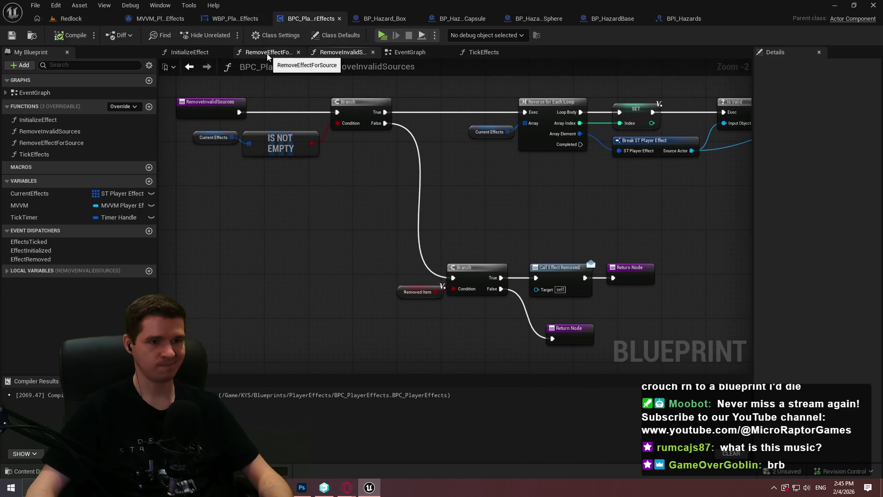
Wire Reverse for Each Loop's Completed pin into the lower Branch and shift those nodes right
mouse_move(677, 215)
left_mouse_down()
mouse_move(238, 180)
mouse_move(493, 216)
left_mouse_up()
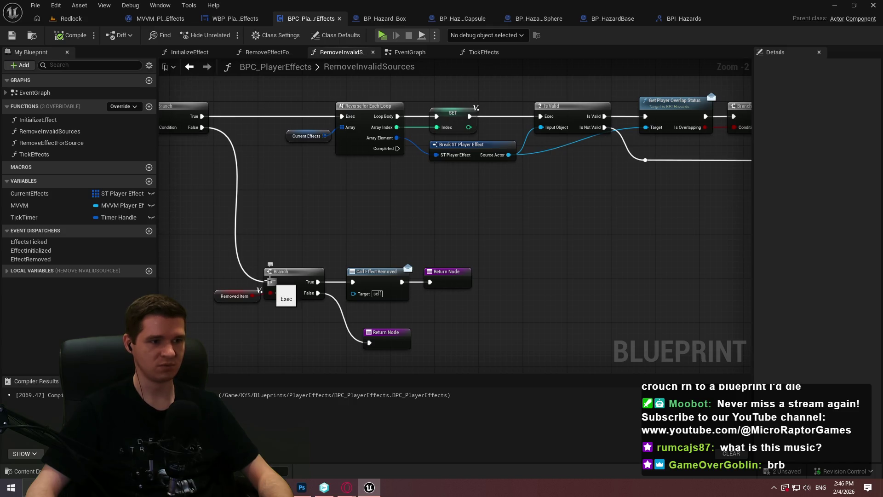
mouse_move(270, 282)
left_mouse_down()
mouse_move(384, 150)
mouse_move(396, 148)
left_mouse_up()
left_click_drag(325, 180, 482, 177)
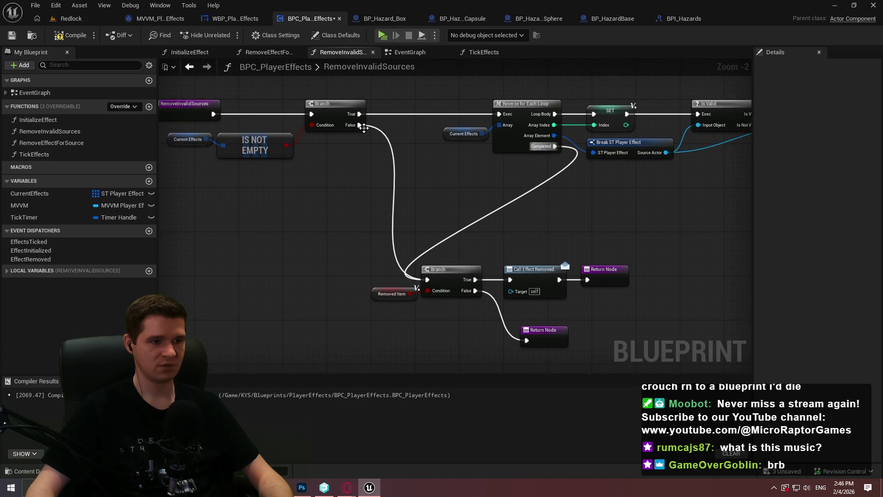
left_click_drag(610, 324, 306, 227)
mouse_move(378, 247)
left_mouse_down()
mouse_move(584, 258)
mouse_move(564, 259)
left_mouse_up()
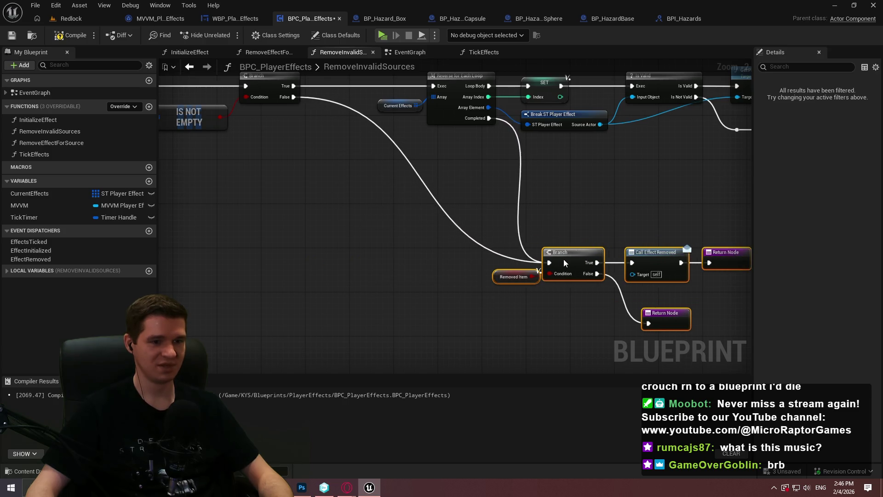
left_click(455, 229)
Add a reroute on the False wire, then compile and save BPC_PlayerEffects
double_click(464, 235)
mouse_move(464, 235)
left_mouse_down()
mouse_move(356, 270)
mouse_move(371, 272)
mouse_move(370, 261)
left_mouse_up()
scroll(396, 205, "down", 2)
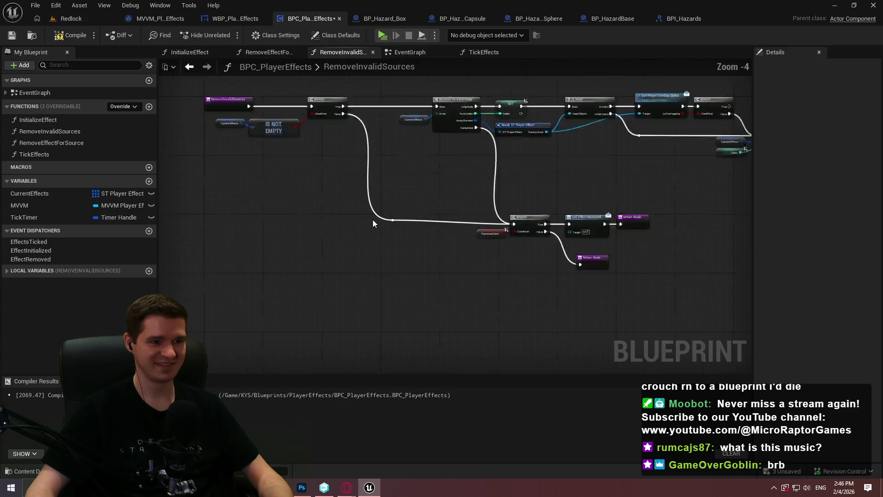
scroll(372, 220, "up", 2)
left_click(71, 35)
left_click(12, 35)
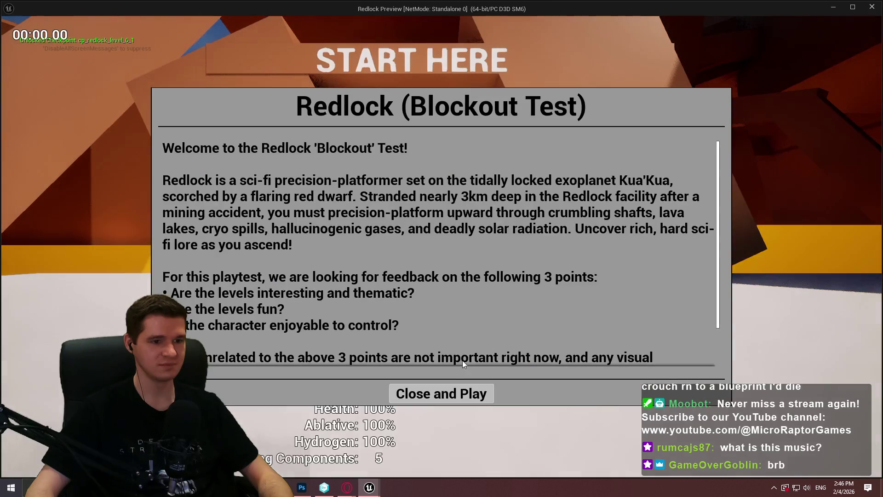
Playtest Redlock standalone by running and jumping, then quit back to the Redlock level editor
left_click(462, 392)
key("w")
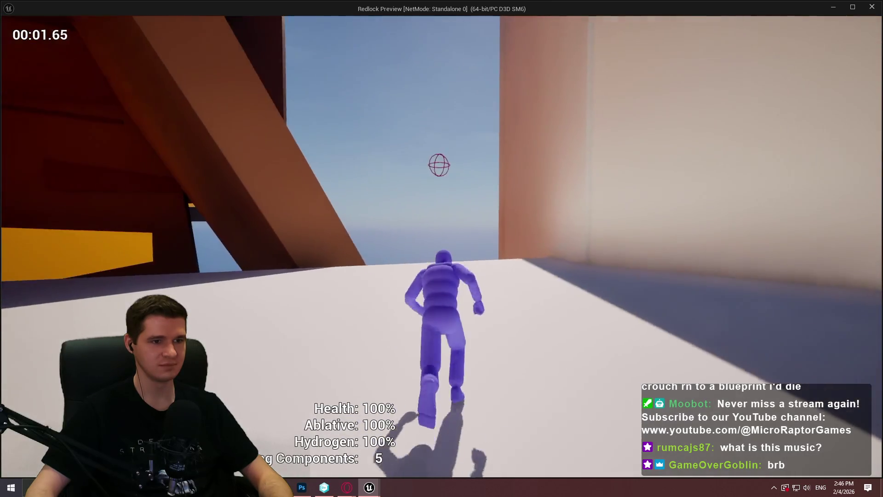
key("space")
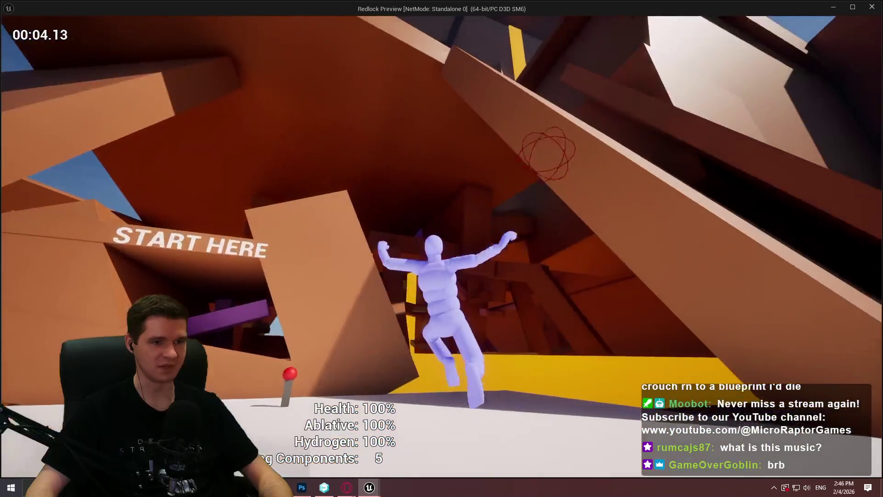
key("Escape")
left_click(106, 19)
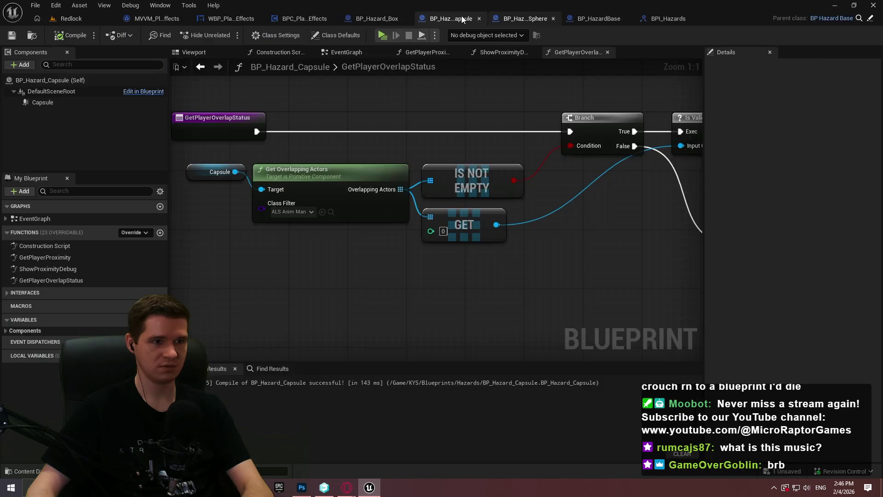
Compare the Capsule, Sphere and HazardBase overlap graphs, settling on BP_Hazard_Sphere's
left_click(509, 17)
scroll(480, 131, "down", 5)
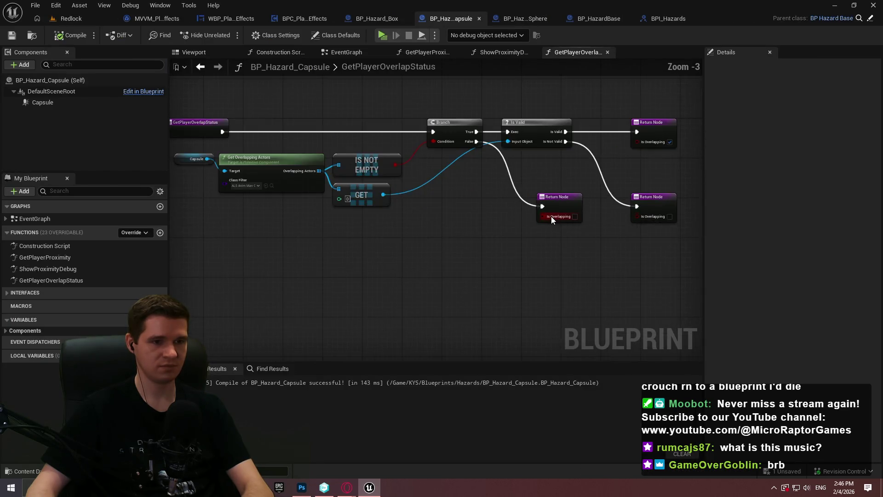
left_click(525, 18)
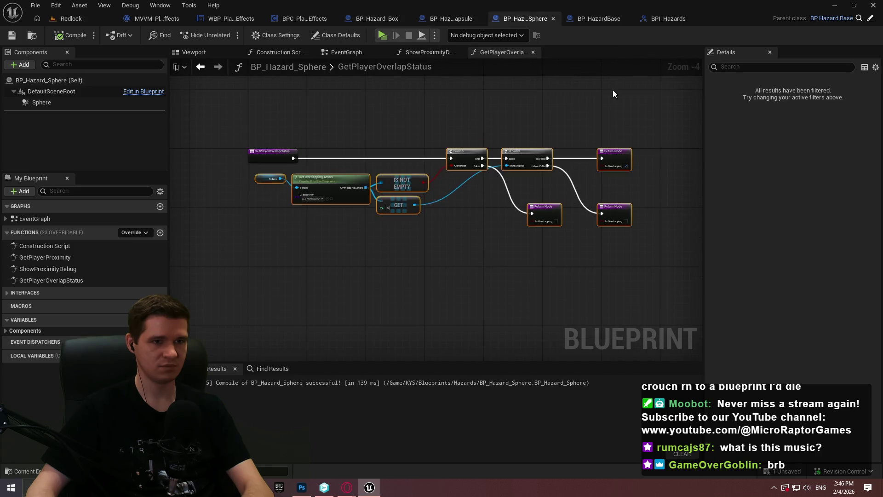
left_click(592, 19)
left_click(550, 18)
scroll(661, 258, "down", 5)
Wrap the Sphere's nodes in a comment beginning 'Checks if the player is actually overlapping with the collider'
left_click_drag(662, 260, 335, 134)
scroll(382, 141, "up", 3)
type("c")
type("Checks")
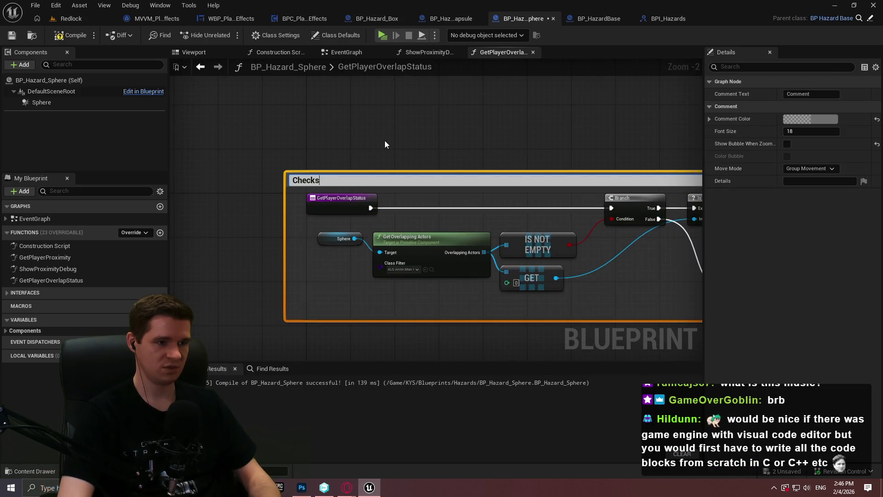
type(" if the player is actually overlapping with the collider; extra redundancy in case of teleports or non-sweepin")
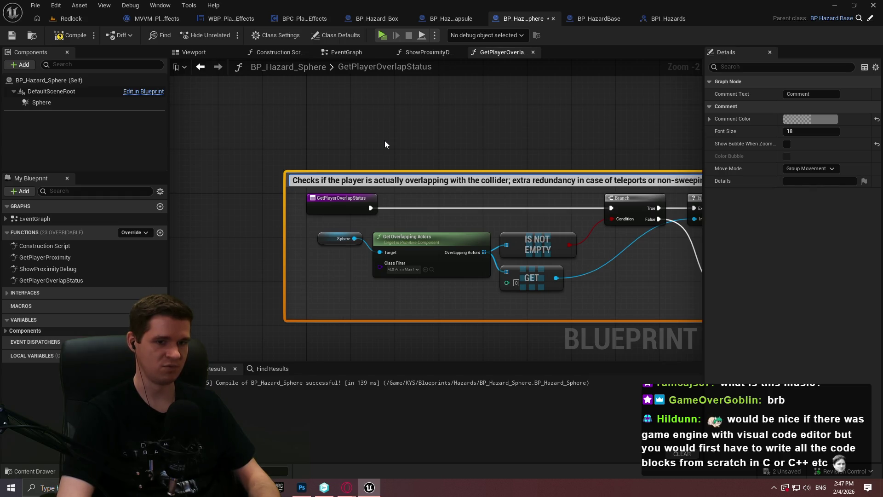
mouse_move(430, 181)
left_mouse_down()
mouse_move(399, 163)
mouse_move(298, 152)
left_mouse_up()
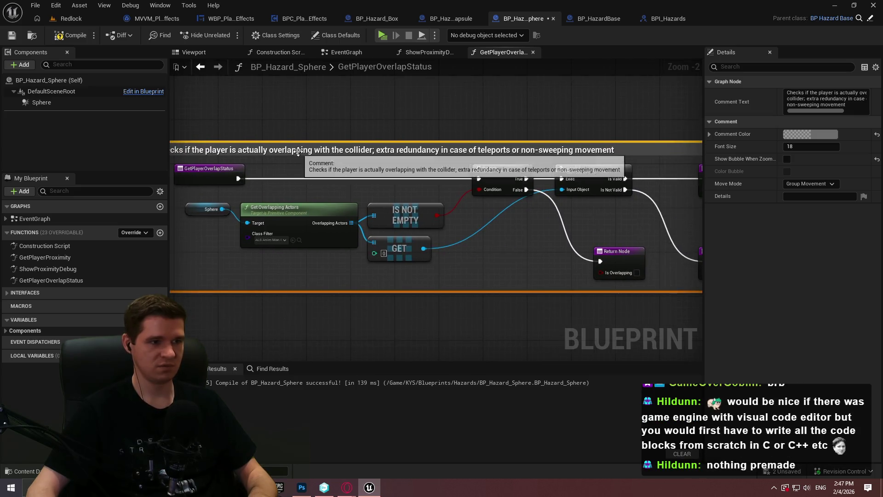
left_click(377, 121)
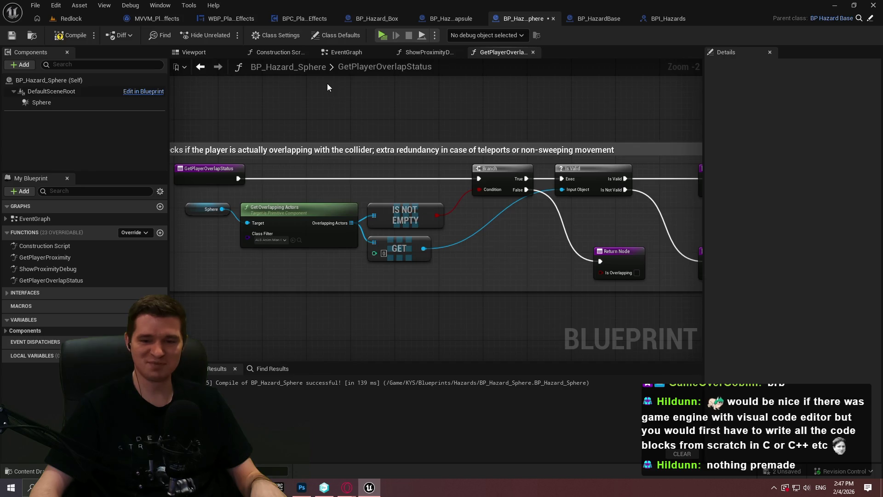
Compile BP_Hazard_Sphere, then give BP_Hazard_Capsule the same overlap-check comment, compiled and saved
left_click(76, 39)
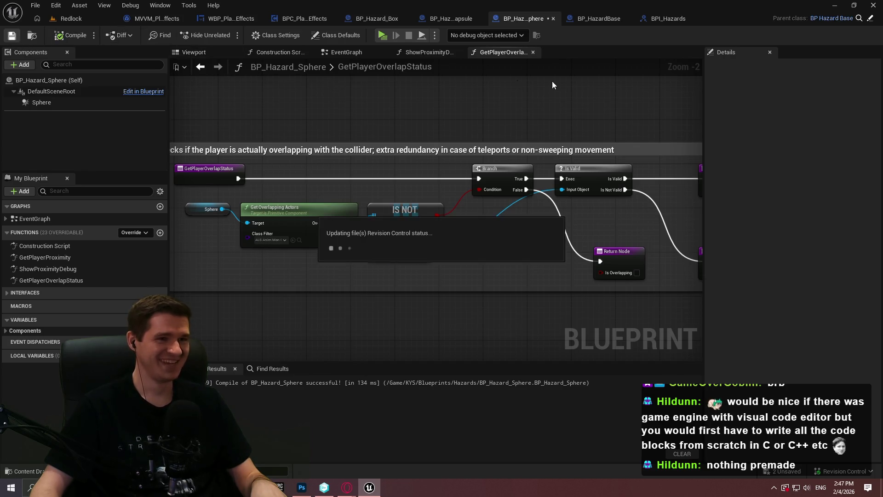
left_click(461, 17)
left_click_drag(660, 228, 354, 164)
key("c")
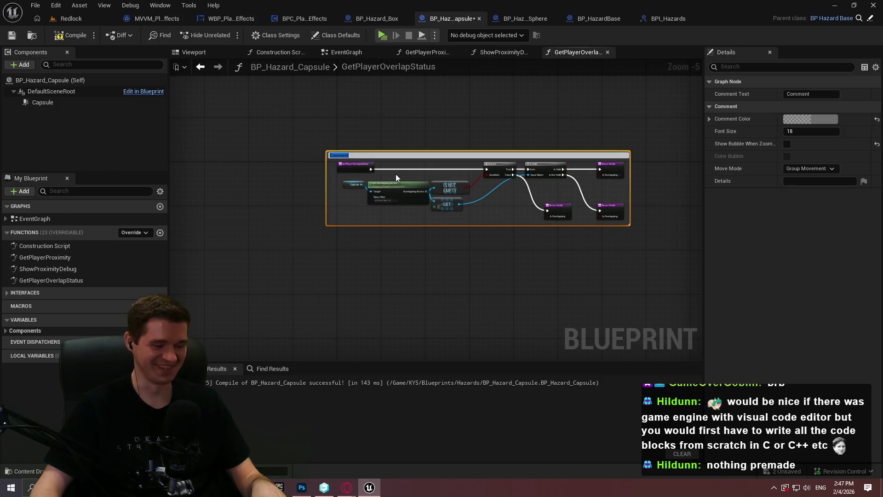
type("Checks if the player is actually overlapping with the collider; extra redundancy in case of teleports or non-sweeping movement")
left_click(431, 149)
mouse_move(410, 155)
left_mouse_down()
mouse_move(434, 164)
mouse_move(421, 167)
left_mouse_up()
left_click(422, 143)
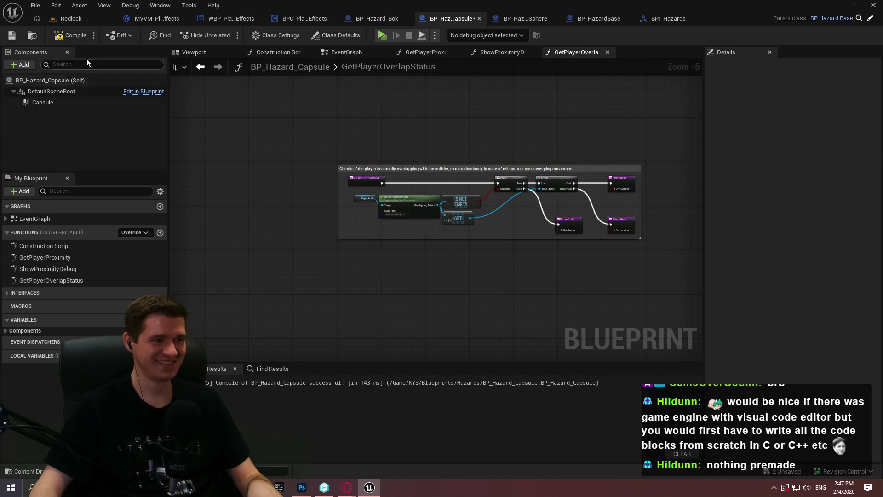
left_click(75, 40)
left_click(11, 35)
Wrap BP_Hazard_Box's overlap-check nodes in the same pasted comment and compile it
left_click(377, 19)
scroll(391, 112, "down", 1)
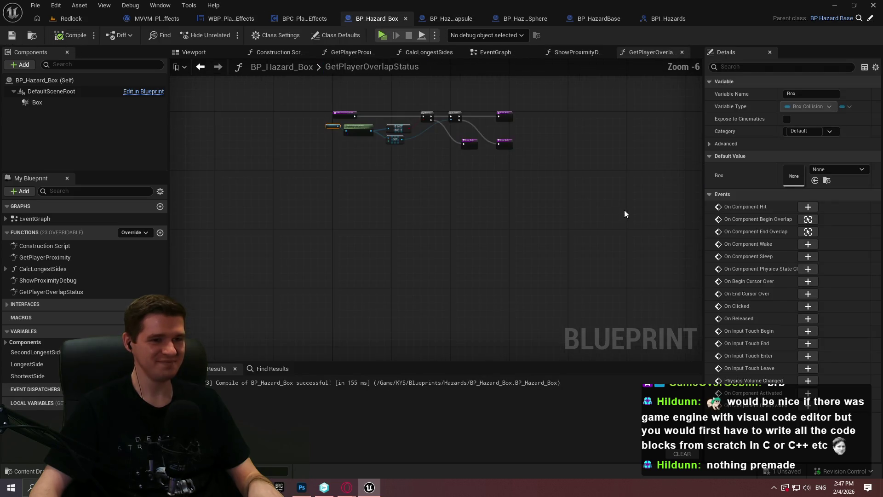
left_click(280, 82)
key("ctrl+a")
key("c")
type("Checks if the player is actually overlapping with the collider; extra redundancy in case of teleports or non-sweeping movement")
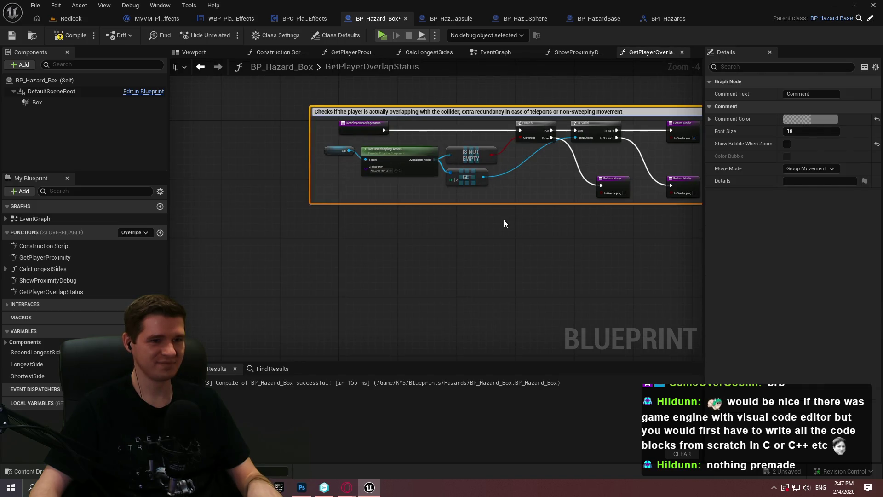
left_click(505, 222)
left_click(62, 40)
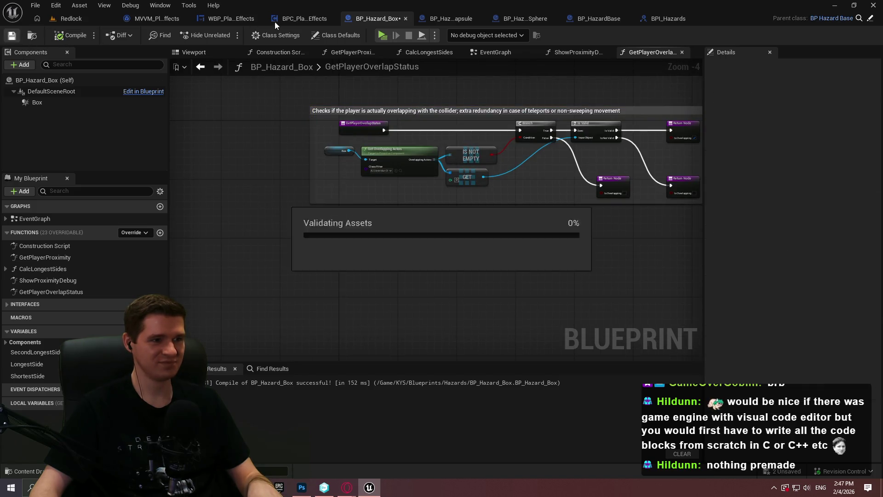
Widen the WBP_PlayerEffects design canvas, select the root Canvas Panel, and bring up the Hazard Volumes article
left_click(275, 22)
left_click(271, 21)
left_click_drag(515, 121, 674, 121)
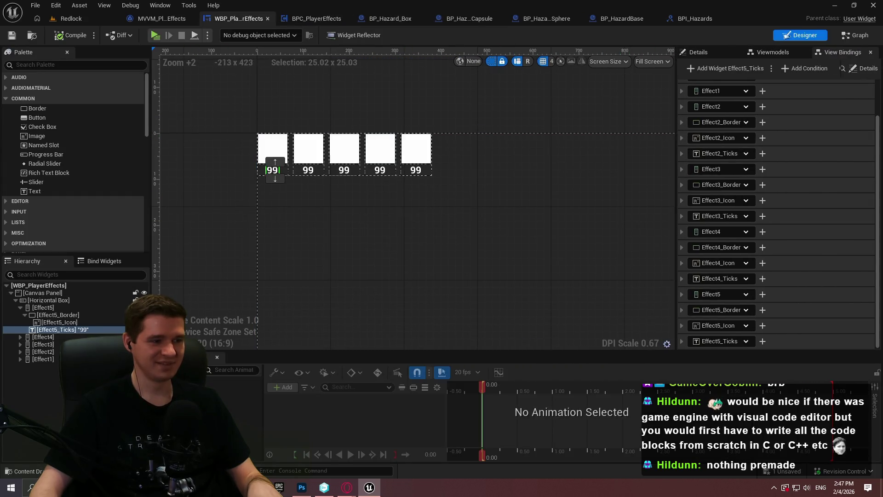
left_click(42, 292)
left_click(20, 307)
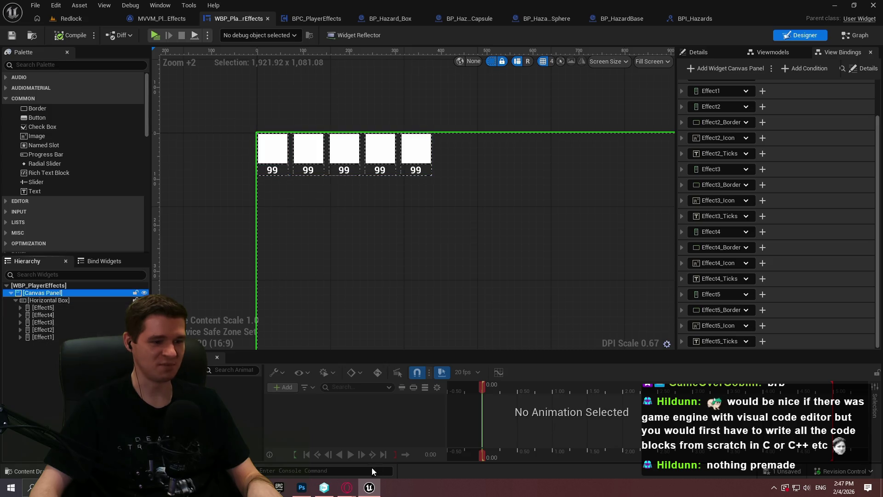
mouse_move(347, 487)
left_click(332, 451)
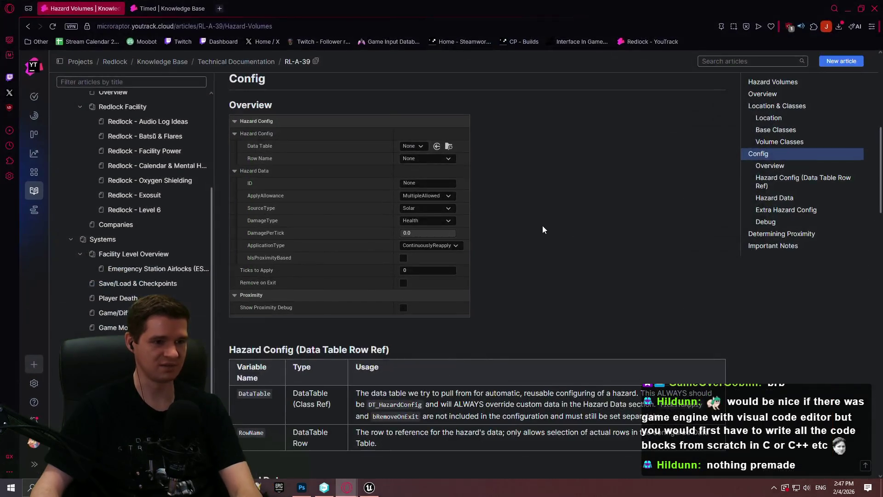
Scroll down the Hazard Volumes article and type '(D' and ')' into its text
scroll(630, 218, "down", 3)
scroll(882, 240, "down", 6)
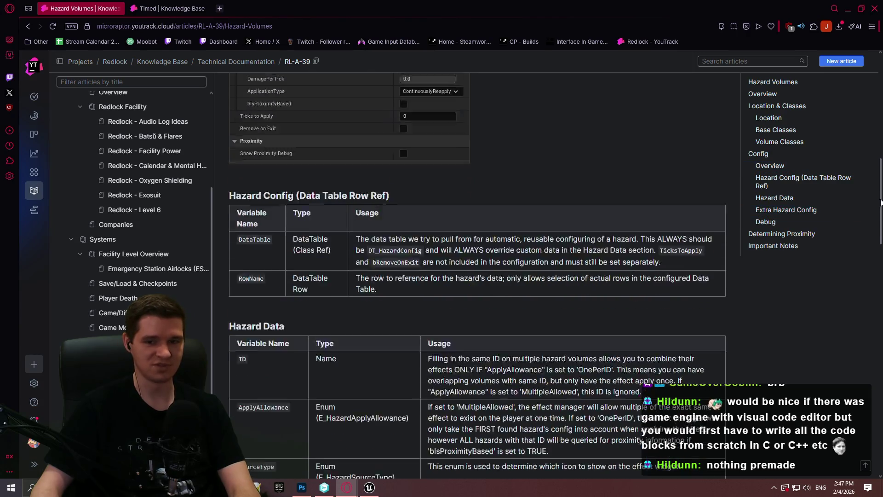
mouse_move(882, 239)
left_mouse_down()
mouse_move(860, 449)
mouse_move(842, 92)
mouse_move(844, 165)
mouse_move(867, 91)
left_mouse_up()
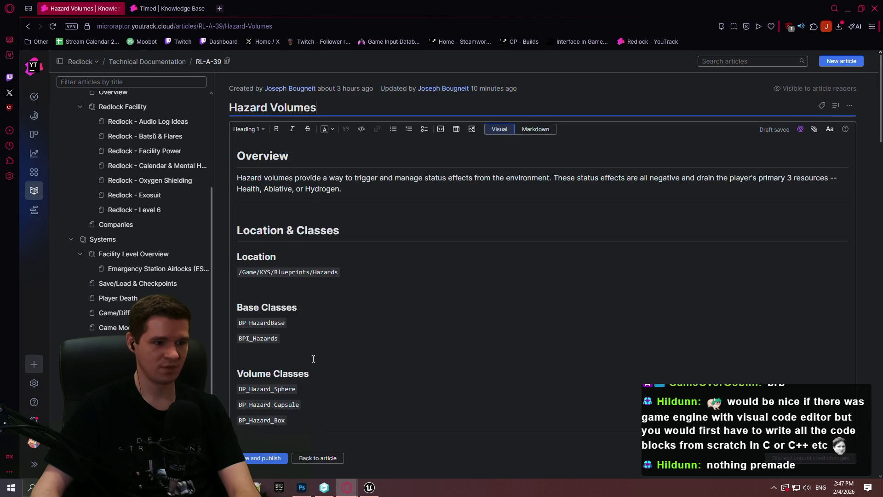
type("(D")
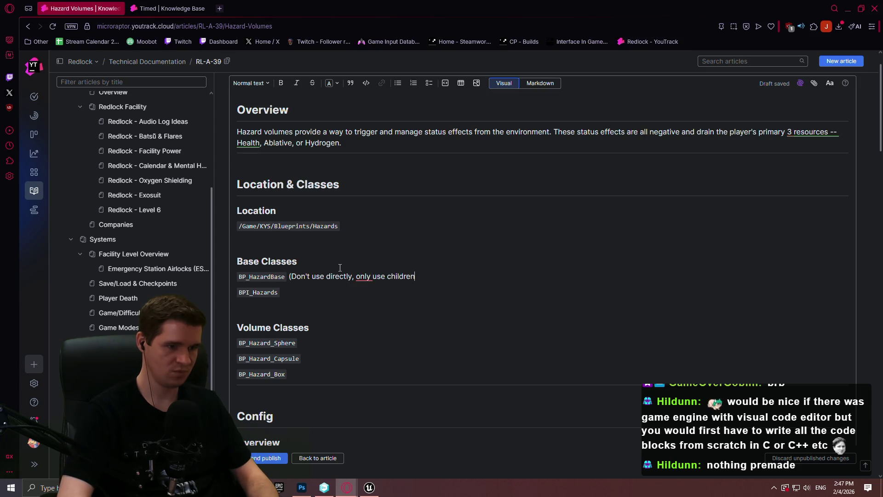
type(")")
Rename the heading to 'Volume Classes (Children)' and publish the Hazard Volumes article
left_click(301, 343)
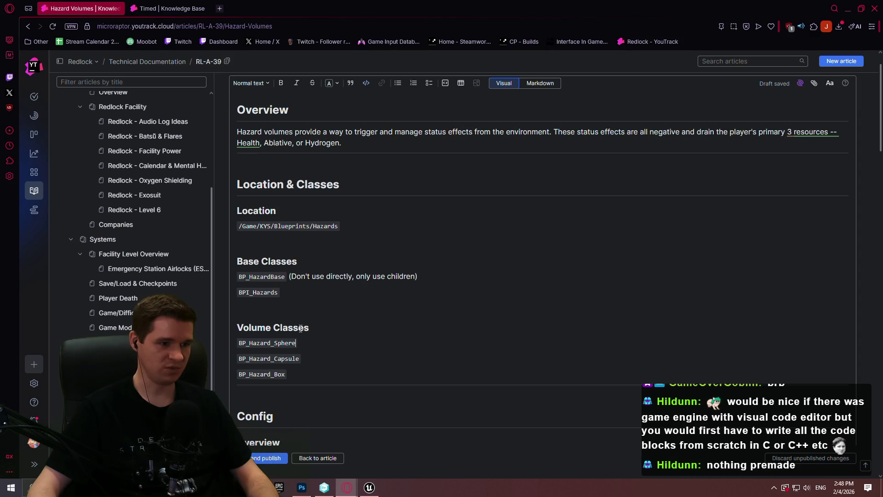
left_click(243, 327)
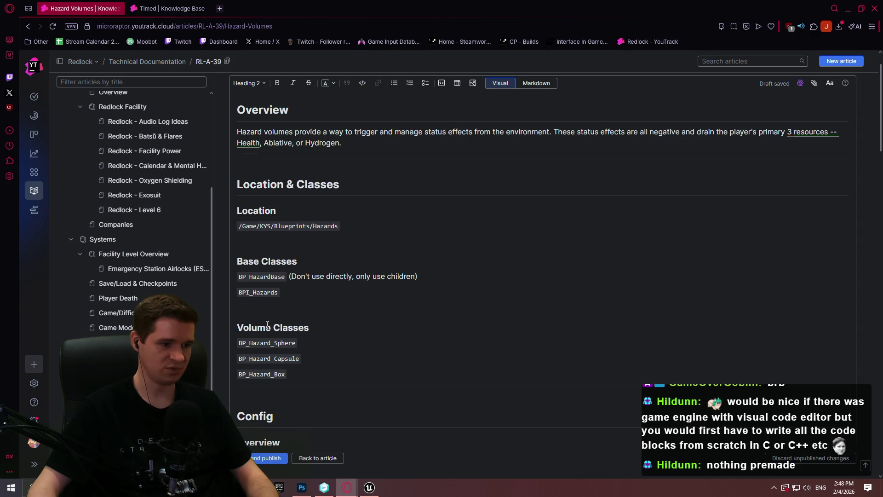
left_click(316, 328)
type("(Chi")
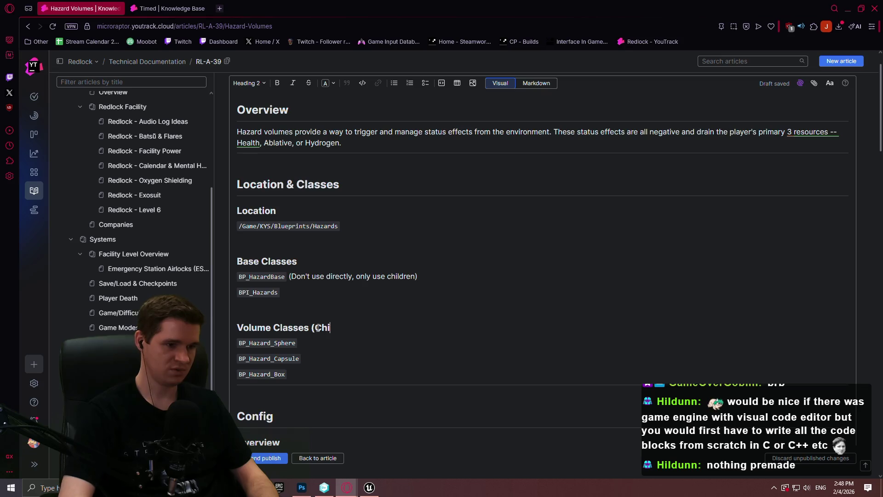
type("ldren)")
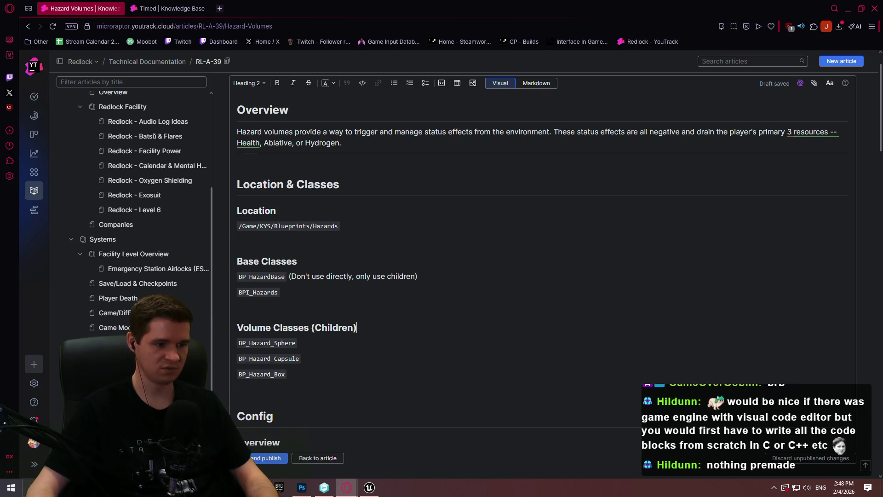
key("ctrl+Return")
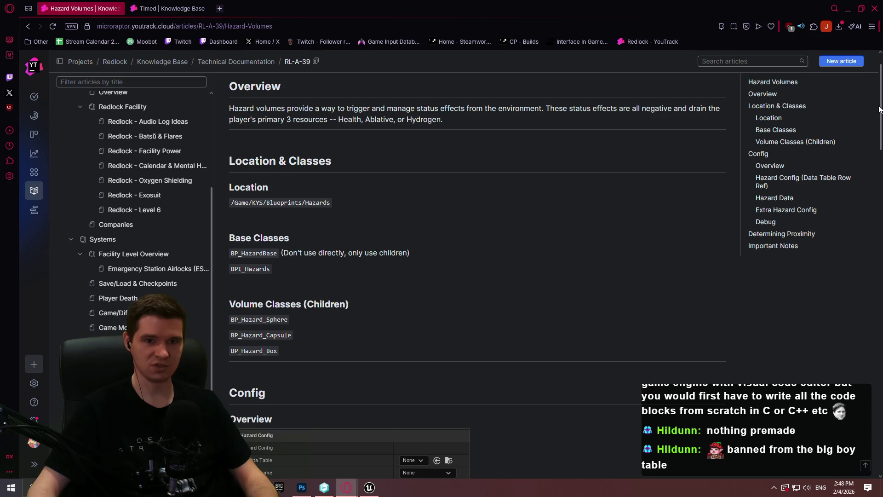
Review the Timed article's notes, then minimize the browser
mouse_move(881, 107)
left_mouse_down()
mouse_move(880, 221)
mouse_move(838, 327)
mouse_move(876, 339)
mouse_move(877, 419)
mouse_move(869, 80)
left_mouse_up()
left_click(150, 6)
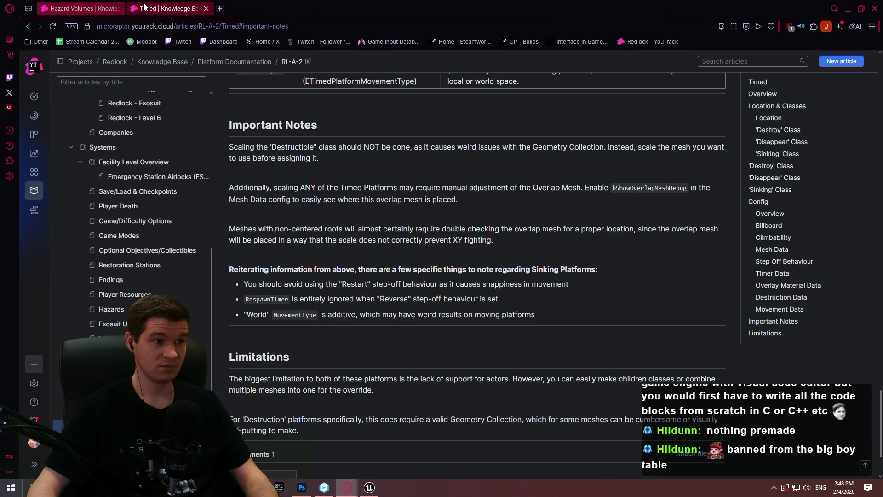
left_click(848, 8)
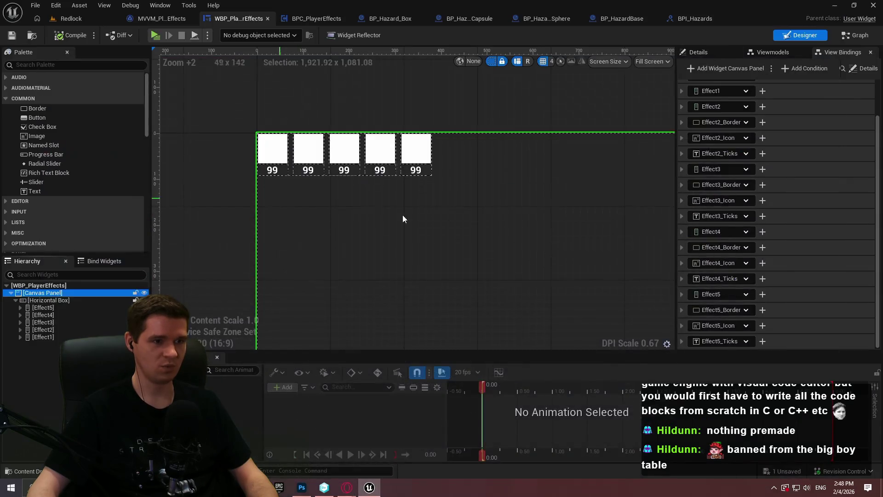
Close the WBP_PlayerEffects and BPI_Hazards editors, leaving BP_HazardBase's GetPlayerOverlapStatus graph open
left_click(268, 19)
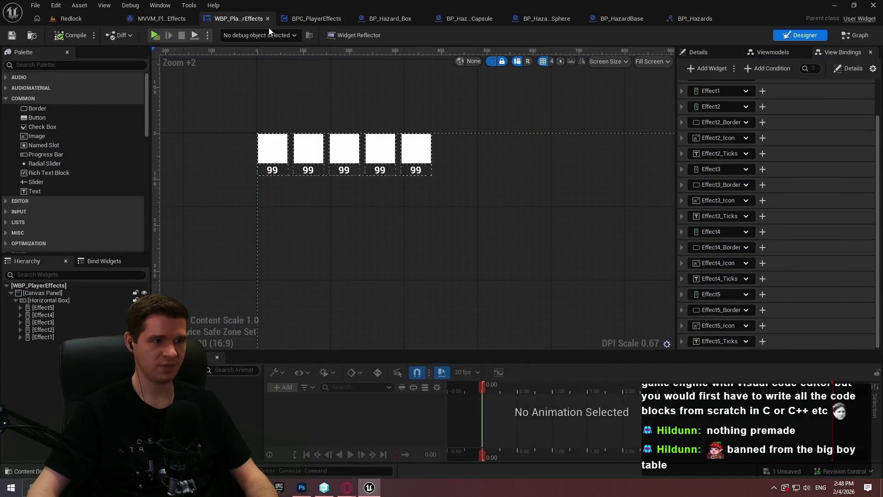
scroll(344, 162, "down", 2)
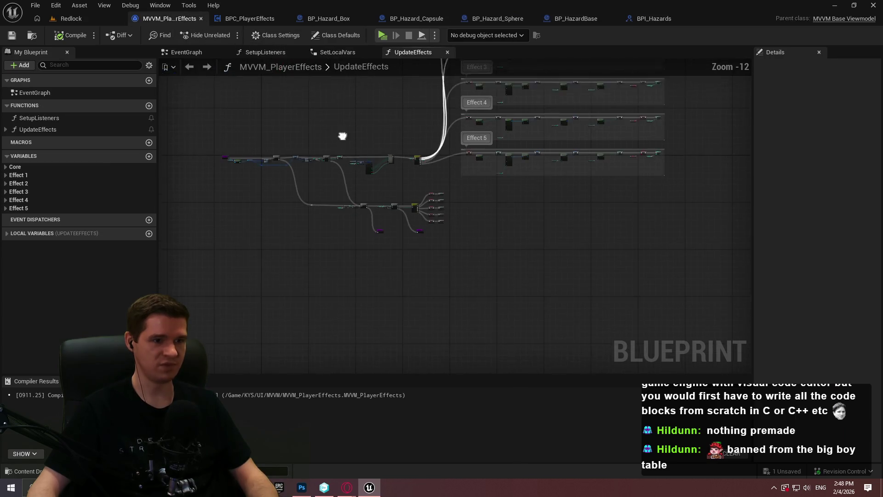
left_click_drag(344, 129, 353, 242)
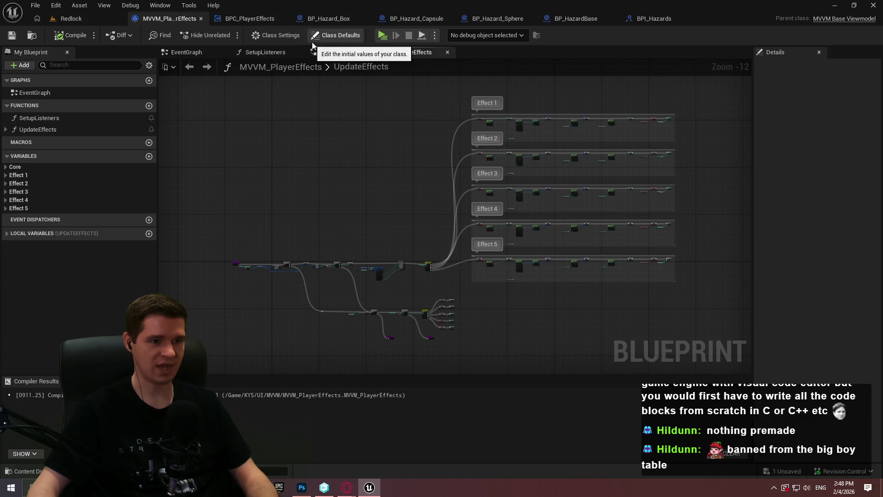
double_click(361, 66)
left_click(659, 19)
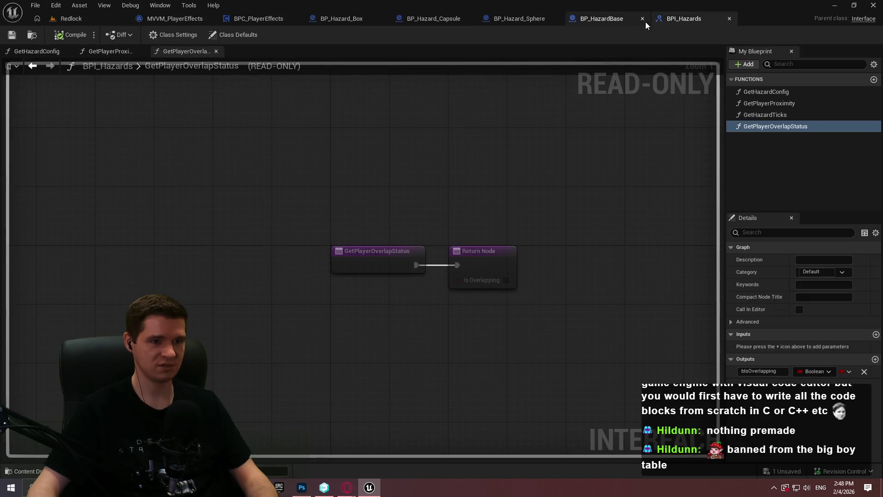
left_click(729, 19)
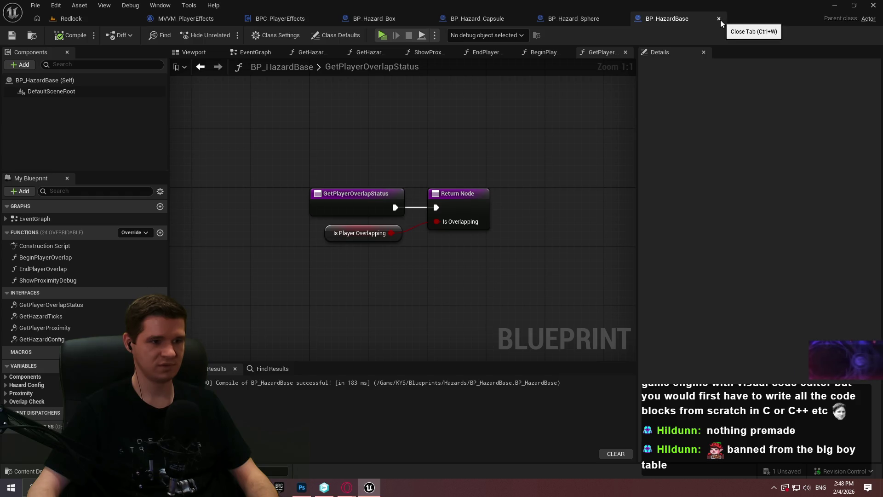
Comment BP_HazardBase's overlap nodes 'Overridden by children', then save and close the blueprint
left_click_drag(513, 275, 362, 154)
type("c")
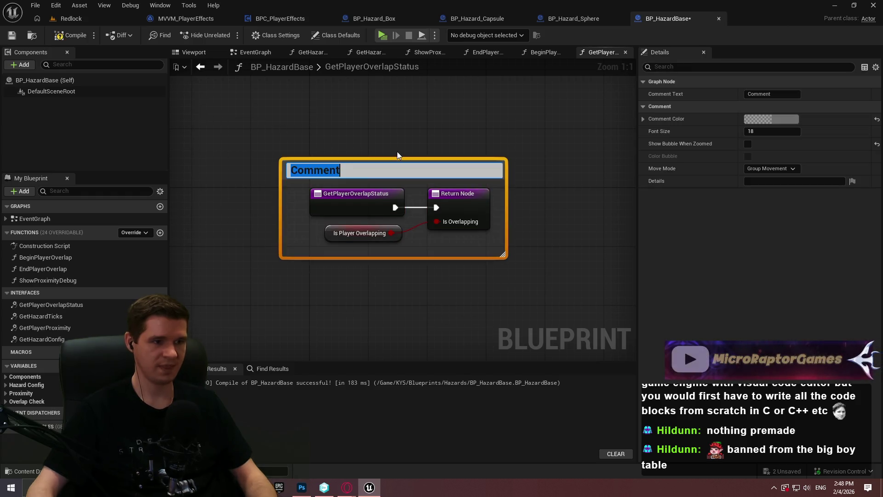
type("Over")
key("BackSpace")
key("BackSpace")
key("BackSpace")
type("Overridden by ")
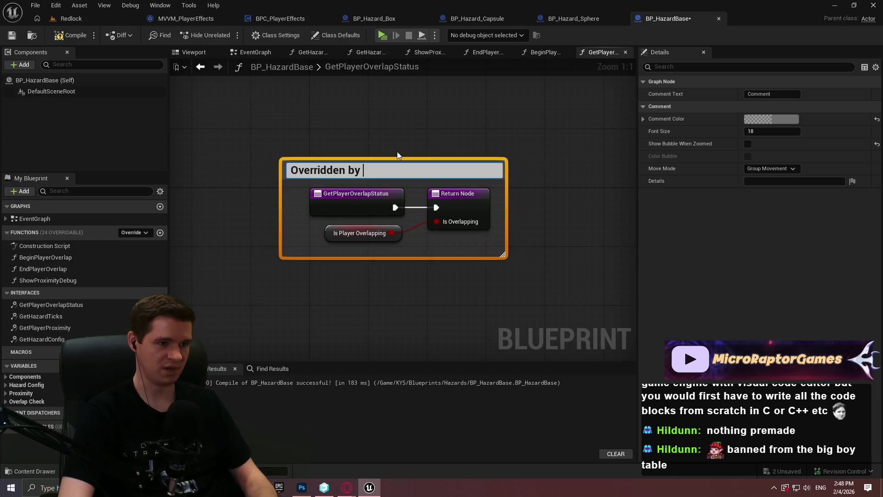
type("children")
key("Return")
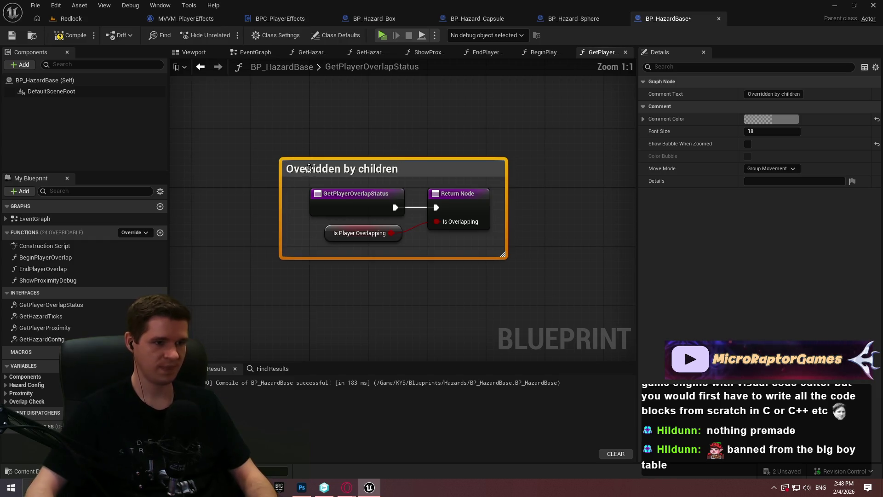
left_click(12, 38)
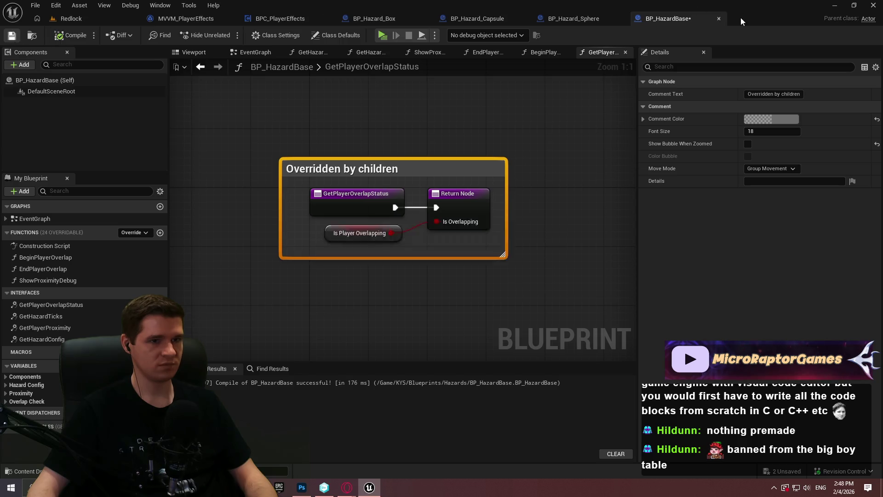
left_click(719, 18)
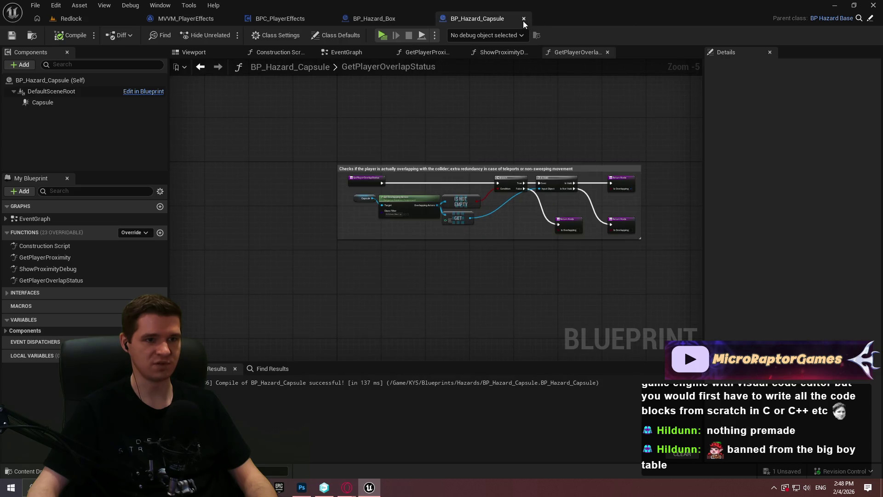
Close the hazard blueprint tabs and reopen BP_Hazard_Sphere and BP_Hazard_Capsule from the Content Browser
left_click(523, 21)
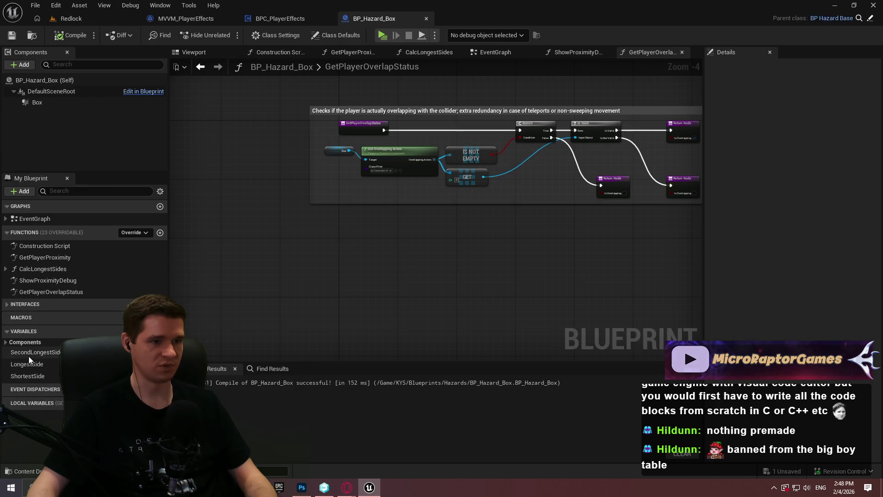
left_click(91, 16)
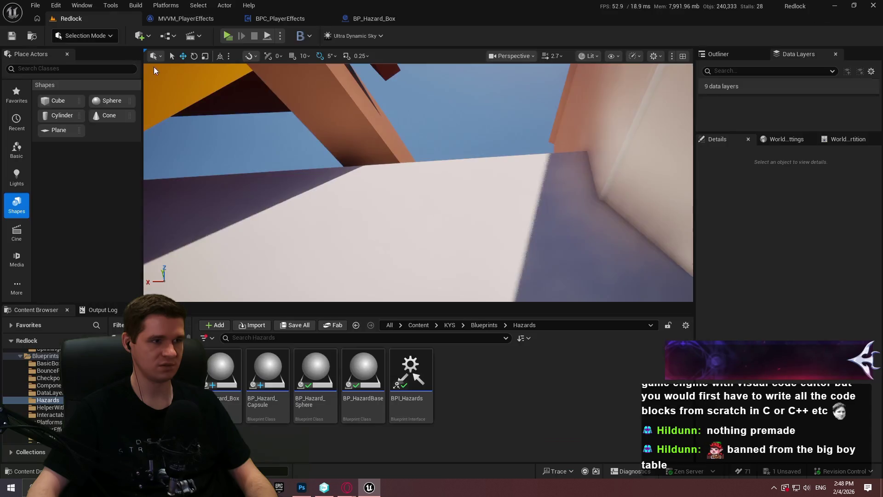
double_click(303, 416)
double_click(268, 382)
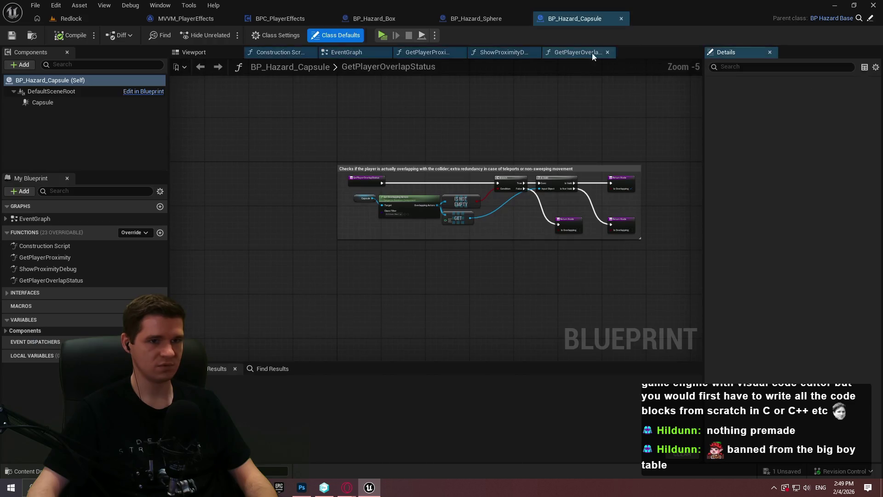
Review BP_Hazard_Capsule's ShowProximityDebug, GetPlayerProximity and EventGraph graphs
left_click(476, 54)
left_click(426, 52)
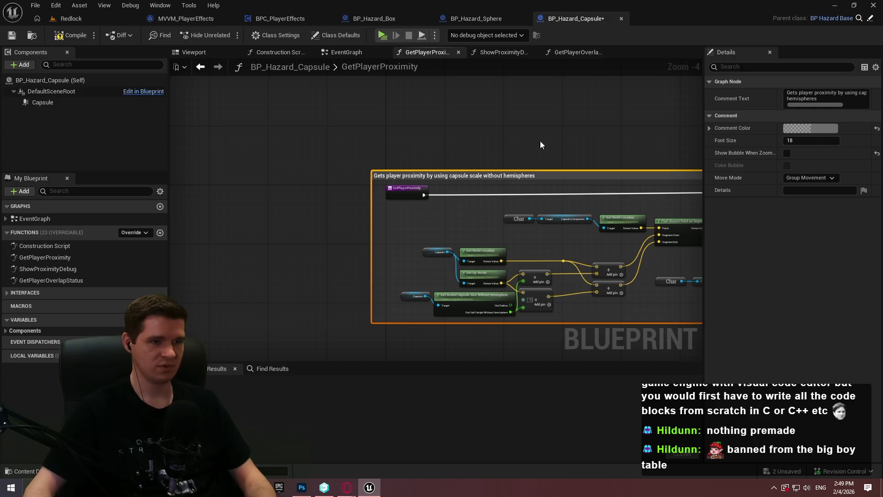
left_click(357, 57)
scroll(524, 235, "down", 3)
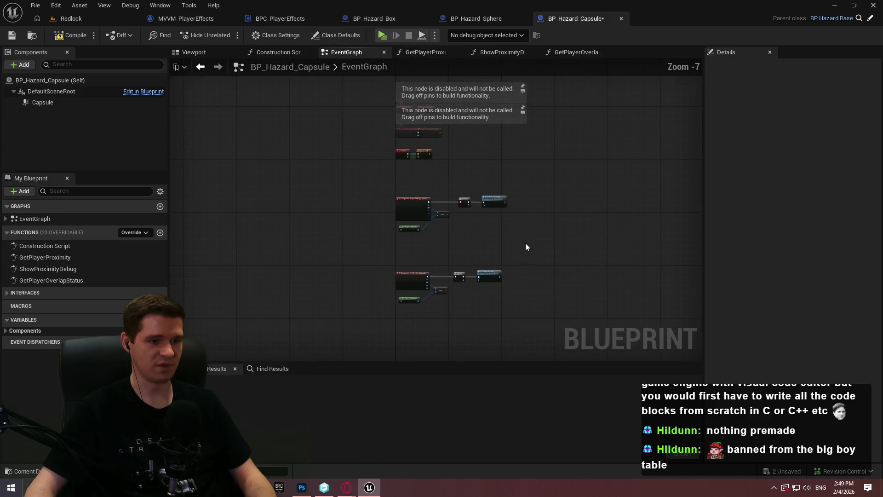
scroll(457, 170, "up", 4)
Check BP_Hazard_Sphere's EventGraph and ShowProximityDebug, then open its GetPlayerProximity function
left_click(460, 19)
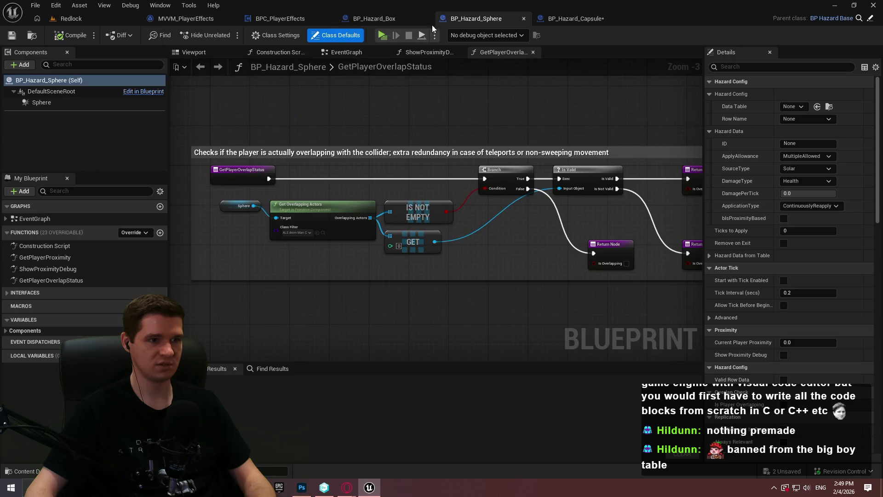
left_click(352, 52)
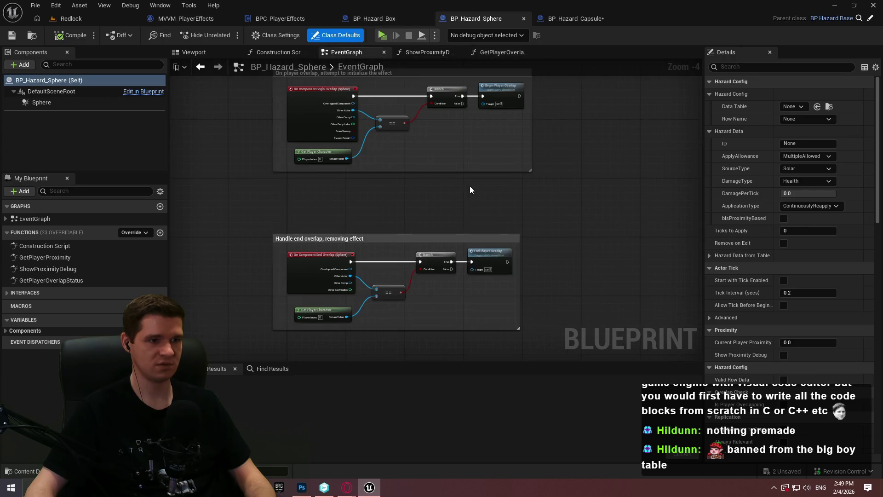
scroll(471, 190, "down", 1)
scroll(323, 149, "up", 2)
left_click(420, 51)
left_click(349, 52)
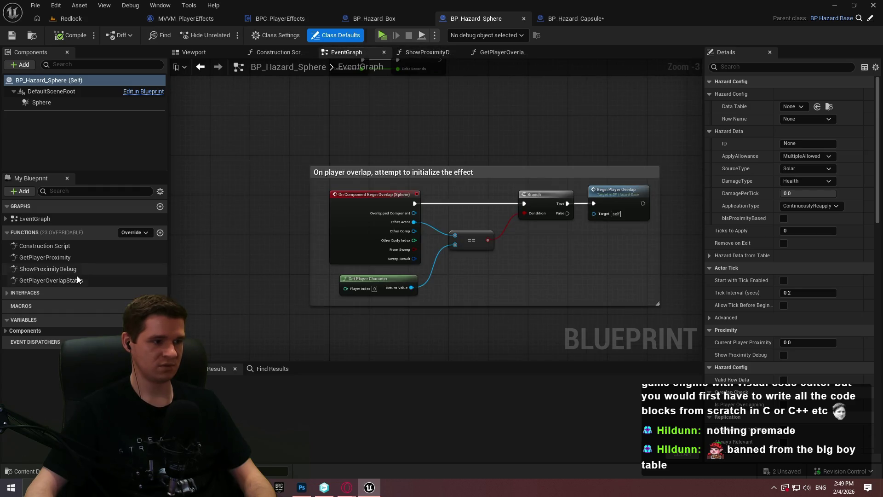
double_click(67, 256)
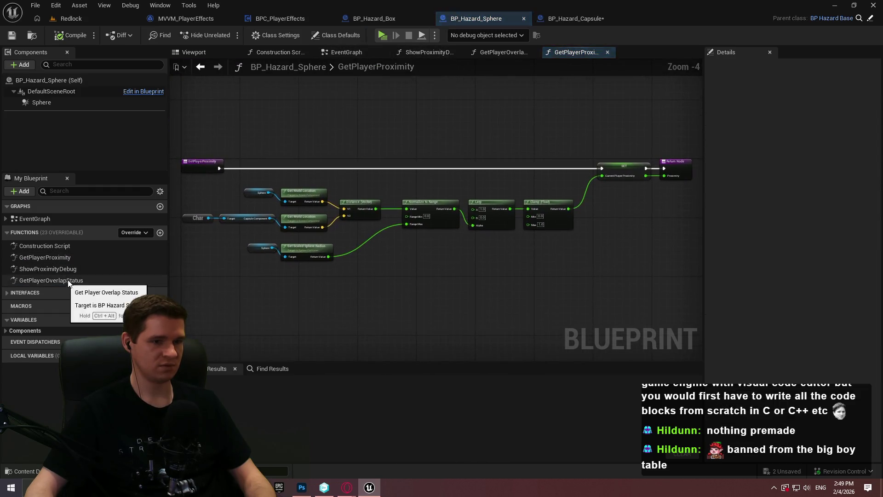
Wrap the GetPlayerProximity nodes in a comment titled 'Calculates player proximity to center of sphere'
scroll(611, 276, "down", 2)
left_click_drag(642, 302, 290, 174)
key("c")
scroll(404, 213, "up", 2)
left_click_drag(447, 223, 324, 138)
left_click(324, 137)
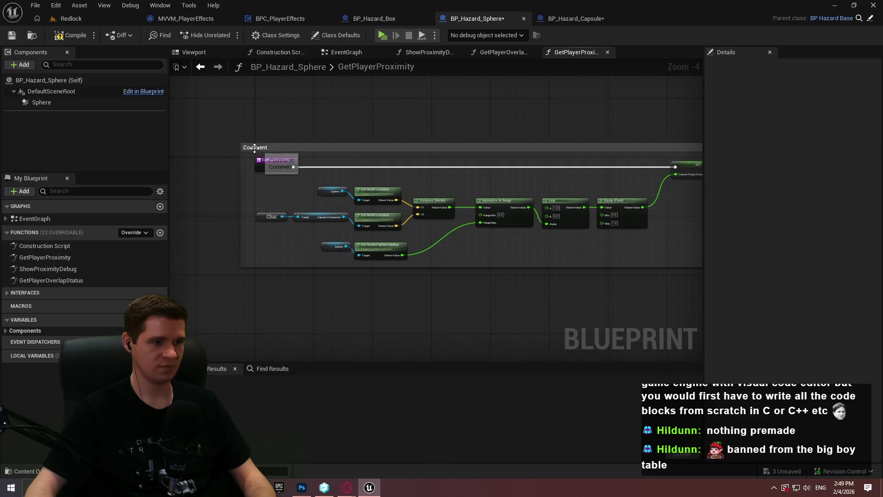
double_click(259, 146)
type("Cacl")
key("BackSpace")
key("BackSpace")
type("lculates player proximity to c")
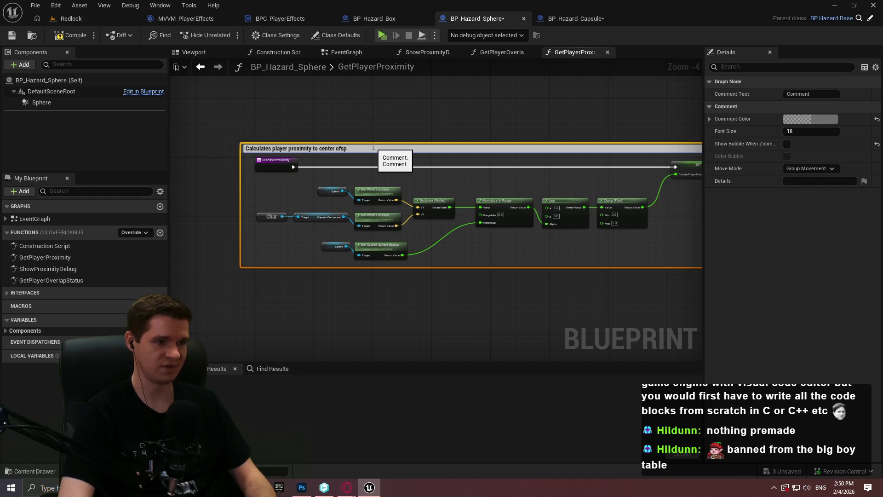
type("e")
key("Return")
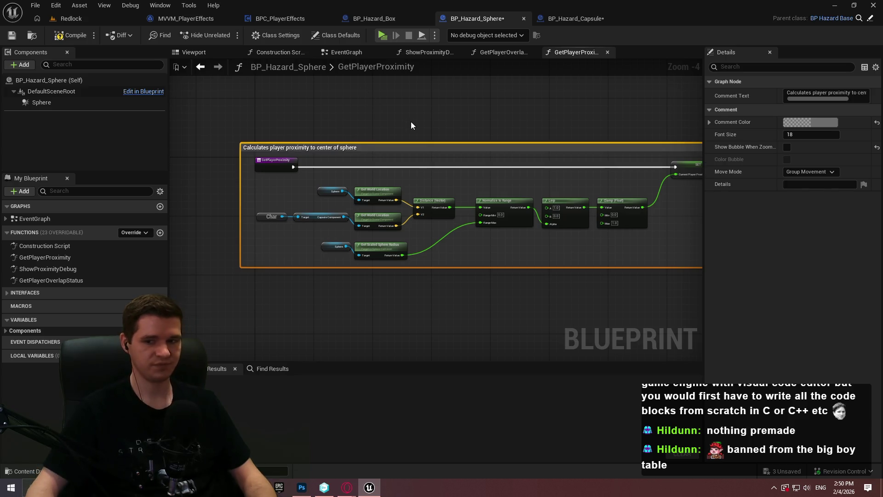
Compile and save BP_Hazard_Sphere, then shift the view to show the return node
left_click(410, 121)
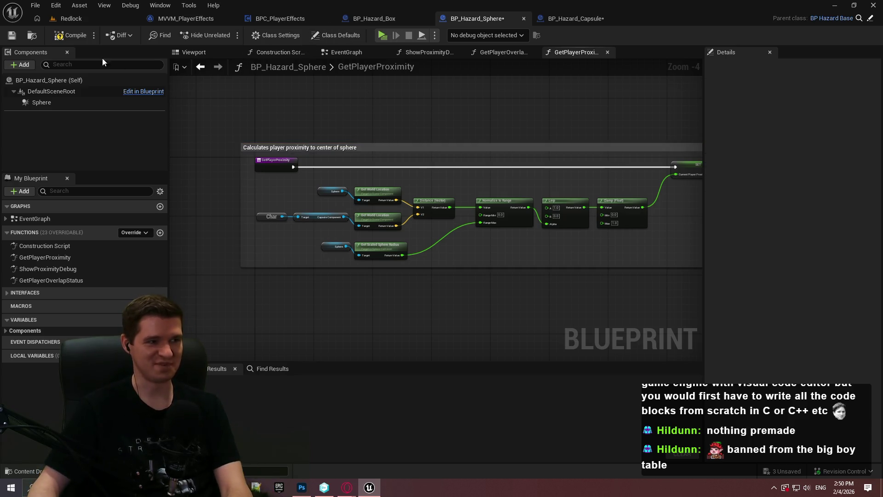
left_click(55, 39)
key("ctrl+s")
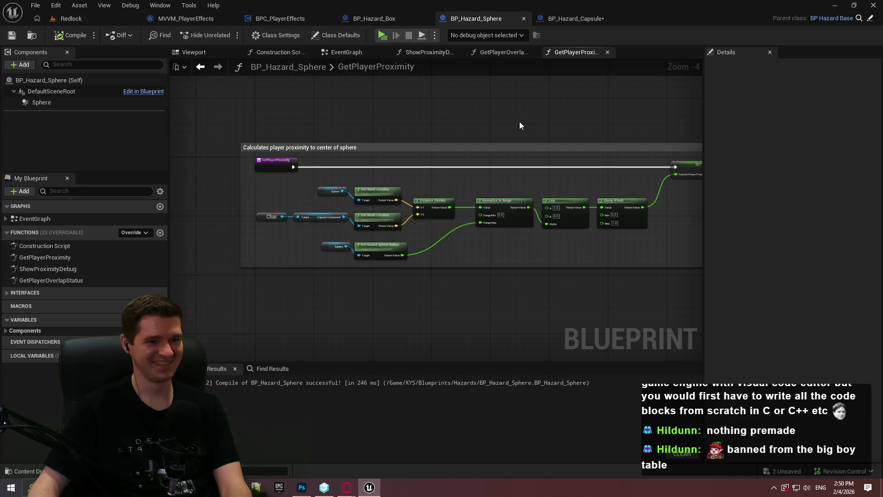
left_click_drag(520, 125, 413, 130)
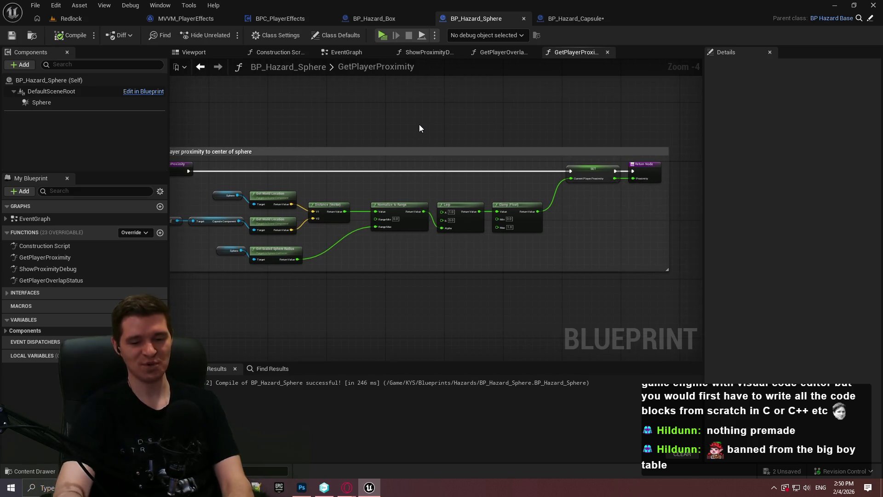
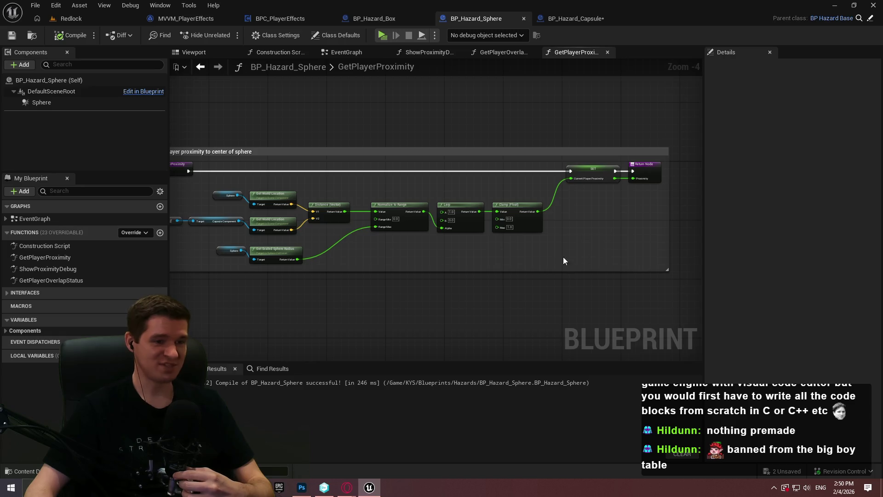
Review BP_Hazard_Sphere's GetPlayerProximity graph, then its ShowProximityDebug and EventGraph
mouse_move(569, 261)
left_mouse_down()
mouse_move(569, 236)
mouse_move(588, 240)
left_mouse_up()
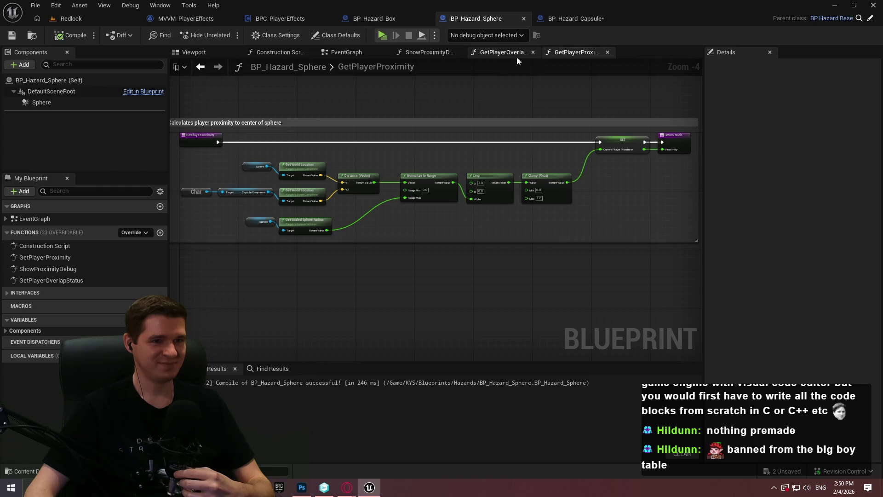
mouse_move(623, 231)
left_mouse_down()
mouse_move(601, 194)
mouse_move(570, 204)
left_mouse_up()
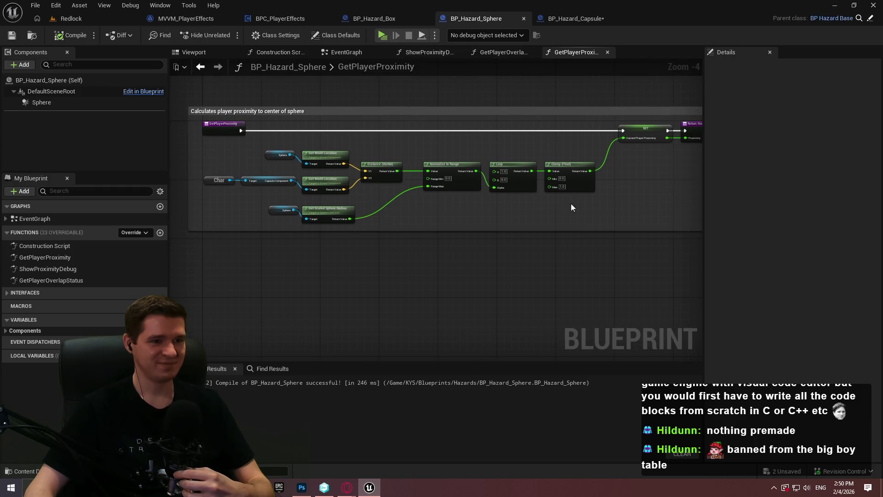
left_click(502, 54)
left_click(428, 52)
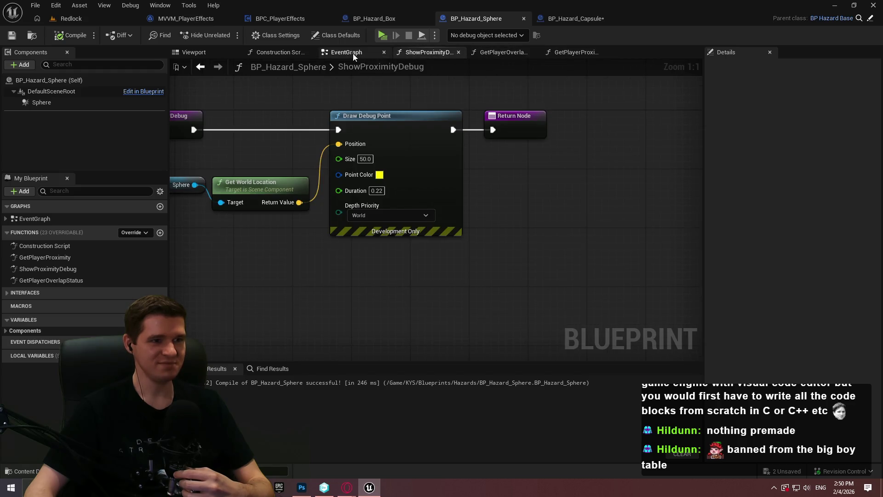
left_click(353, 53)
Inspect the Sphere EventGraph's overlap comment, then switch to BP_Hazard_Box
mouse_move(479, 128)
left_mouse_down()
mouse_move(467, 186)
mouse_move(440, 233)
mouse_move(411, 218)
left_mouse_up()
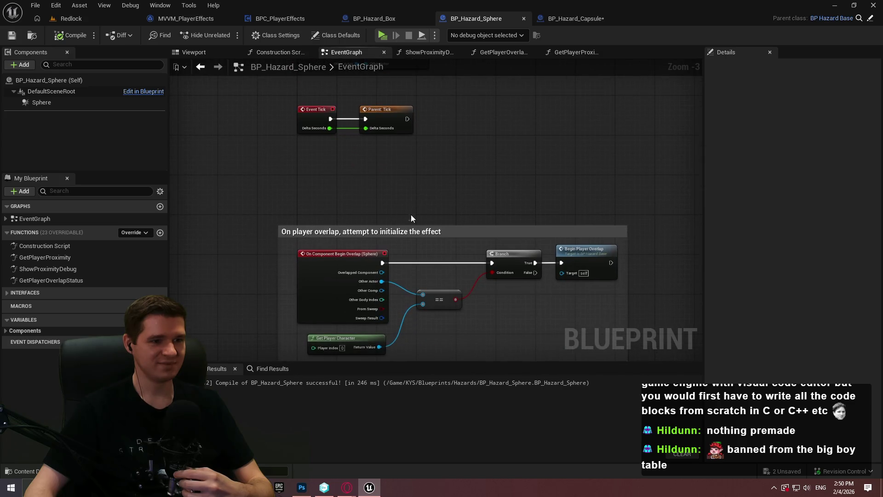
double_click(444, 232)
key("ctrl+c")
left_click(404, 18)
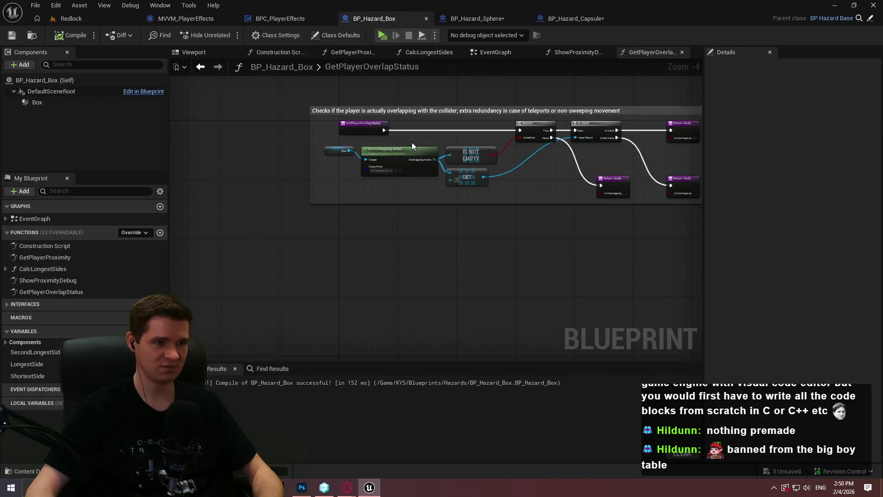
Try wrapping the Box EventGraph's top overlap nodes in a comment, then undo it
left_click(493, 53)
scroll(637, 234, "down", 2)
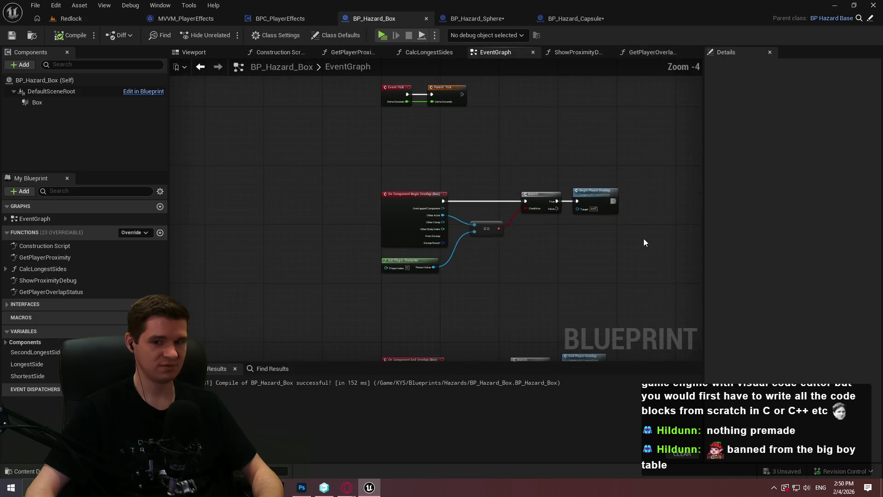
left_click_drag(595, 199, 365, 90)
key("c")
scroll(399, 101, "up", 2)
key("ctrl+v")
key("Return")
key("Delete")
key("ctrl+z")
key("ctrl+z")
key("ctrl+z")
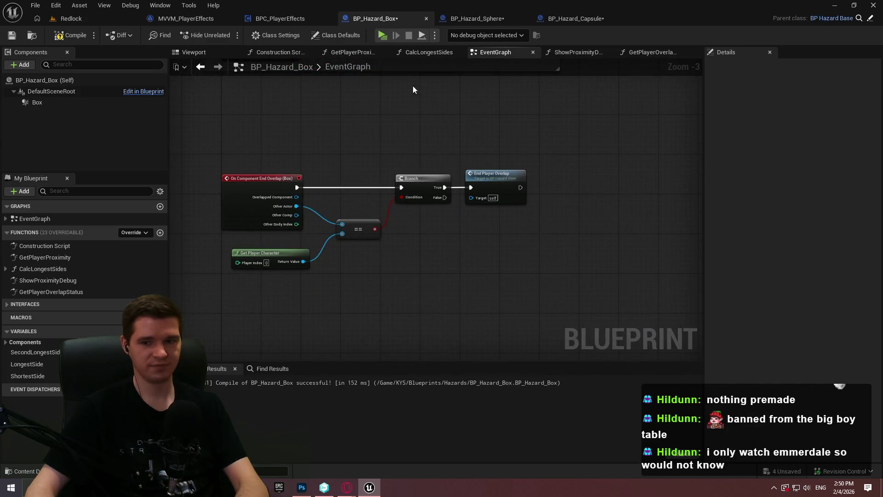
Take the Sphere's end-overlap comment and restore it around the Box's end-overlap nodes
left_click(473, 14)
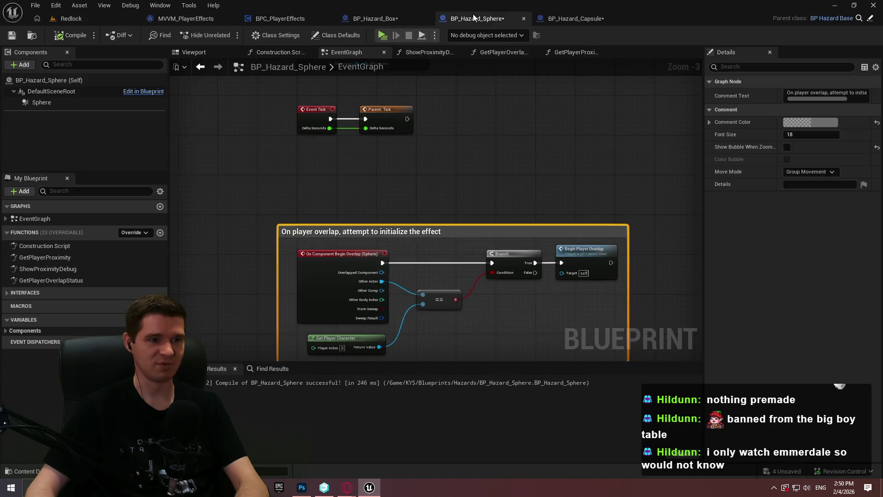
left_click(352, 228)
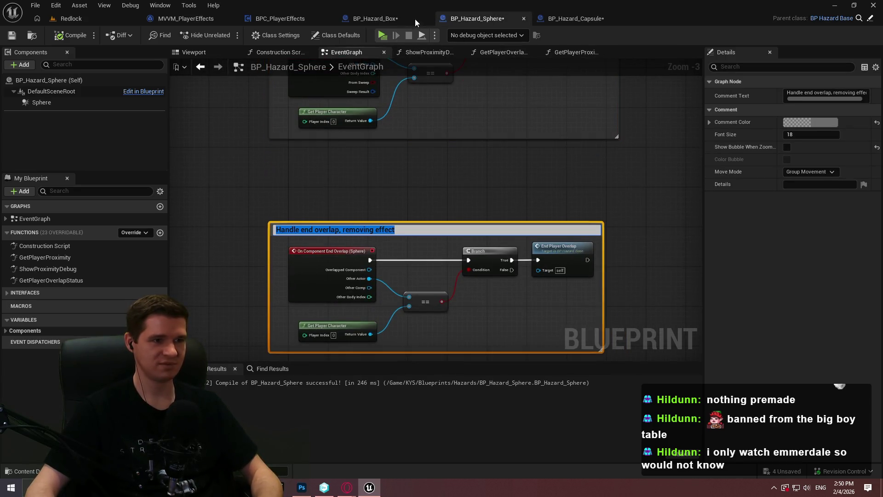
left_click(376, 18)
key("ctrl+z")
key("ctrl+z")
key("Home")
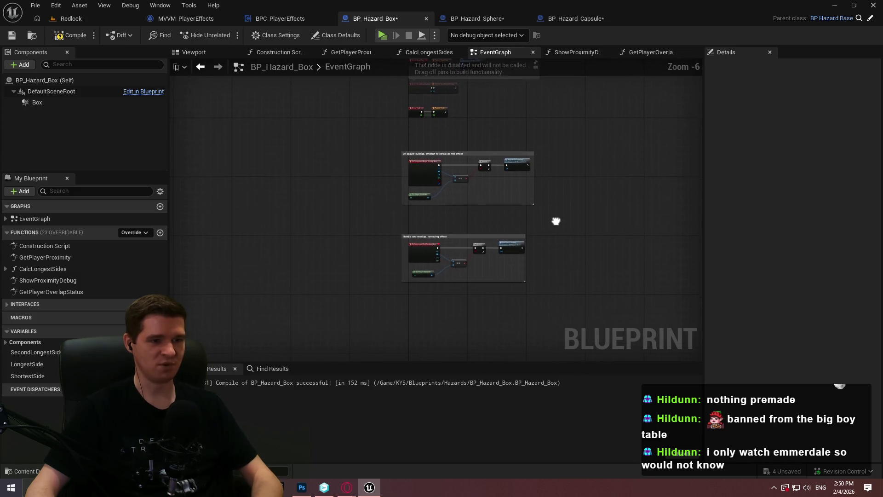
right_click(576, 300)
Shift both Box comment groups slightly right and compile BP_Hazard_Box
left_click_drag(562, 252, 362, 145)
scroll(362, 145, "up", 1)
left_click_drag(416, 152, 427, 151)
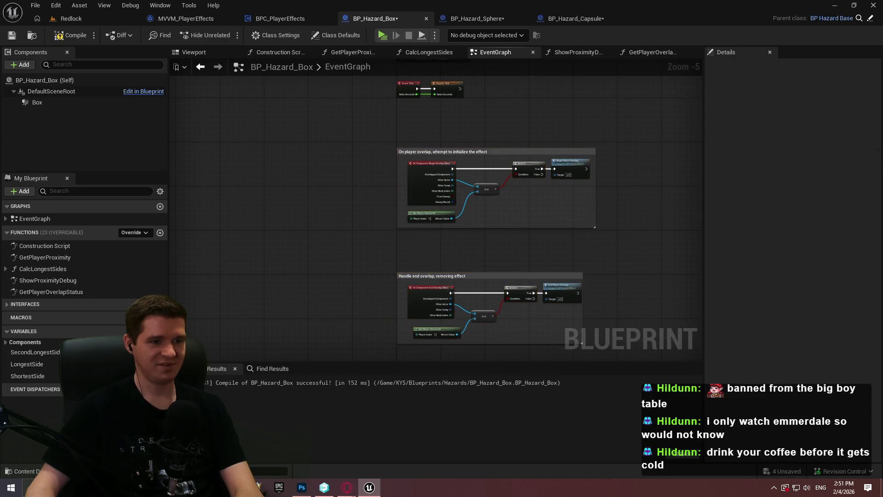
scroll(440, 151, "up", 3)
left_click(12, 37)
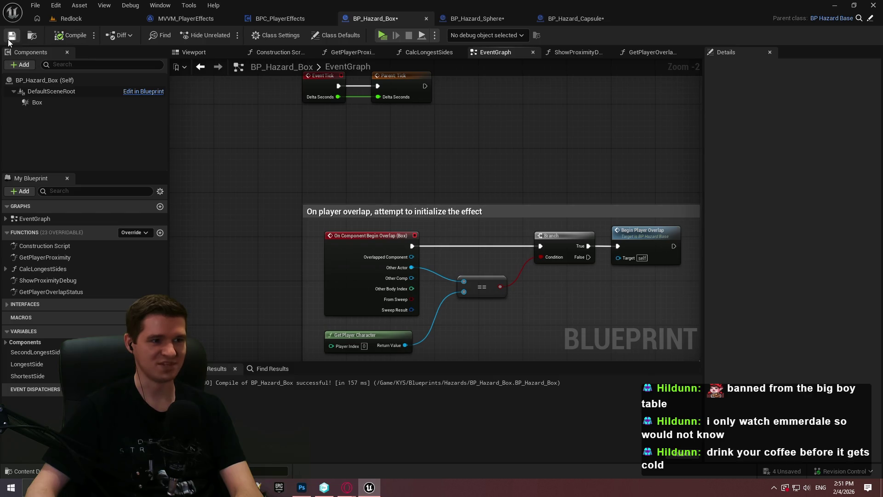
key("ctrl+Tab")
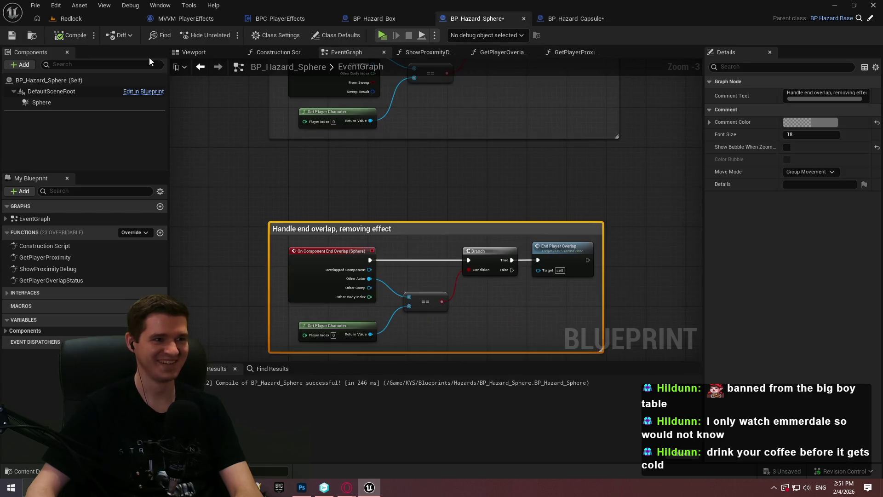
Save BP_Hazard_Sphere, then compile and save BP_Hazard_Capsule
key("ctrl+s")
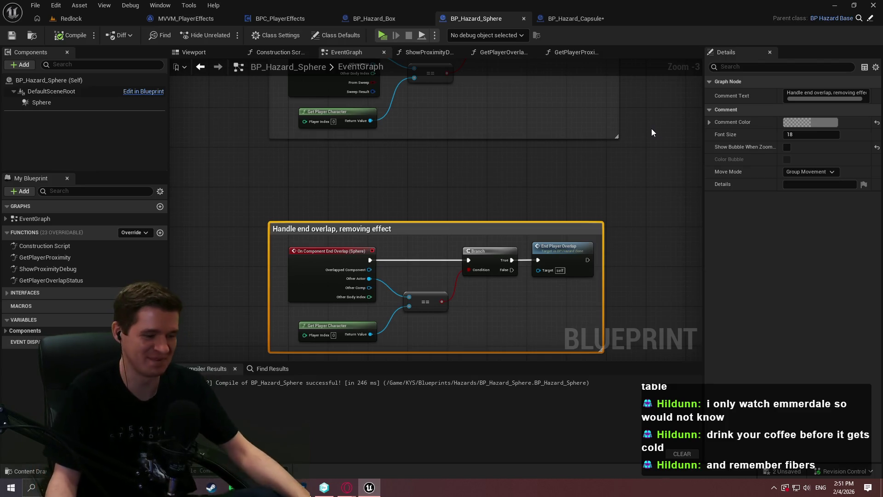
left_click(576, 18)
key("F7")
key("ctrl+s")
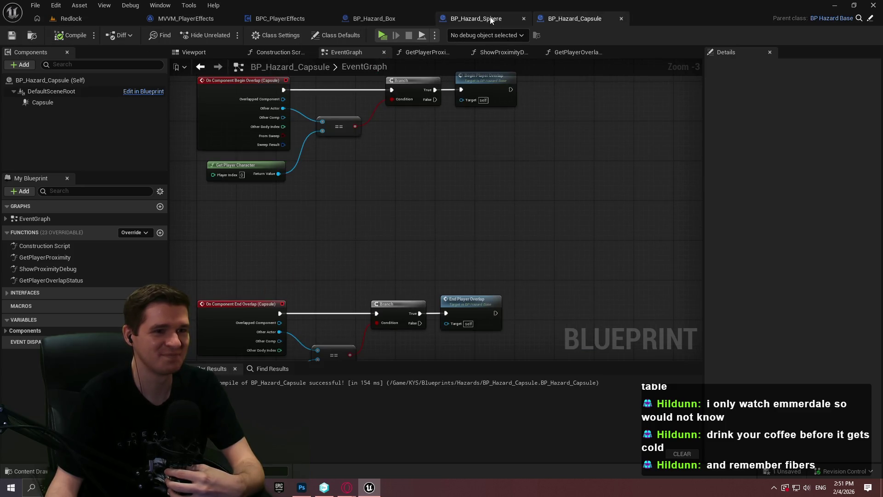
scroll(509, 156, "down", 3)
Wrap all of BP_Hazard_Box's CalcLongestSides nodes in a new comment
left_click(377, 18)
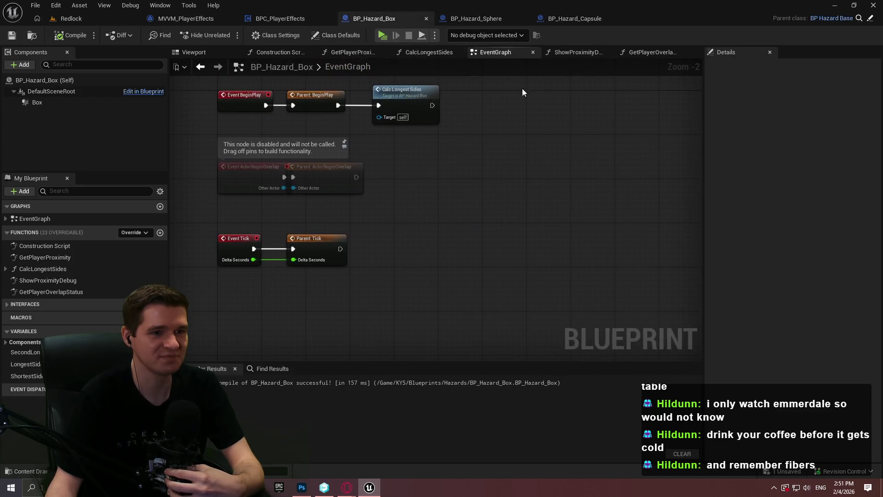
left_click(581, 49)
left_click(631, 54)
left_click(417, 53)
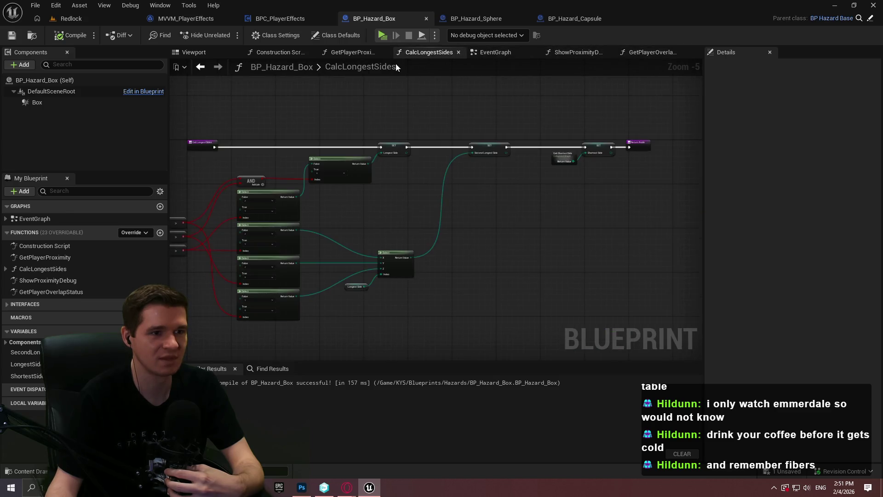
scroll(460, 129, "down", 2)
scroll(504, 145, "up", 2)
scroll(572, 156, "down", 2)
left_click_drag(629, 275, 219, 134)
key("c")
scroll(346, 164, "up", 4)
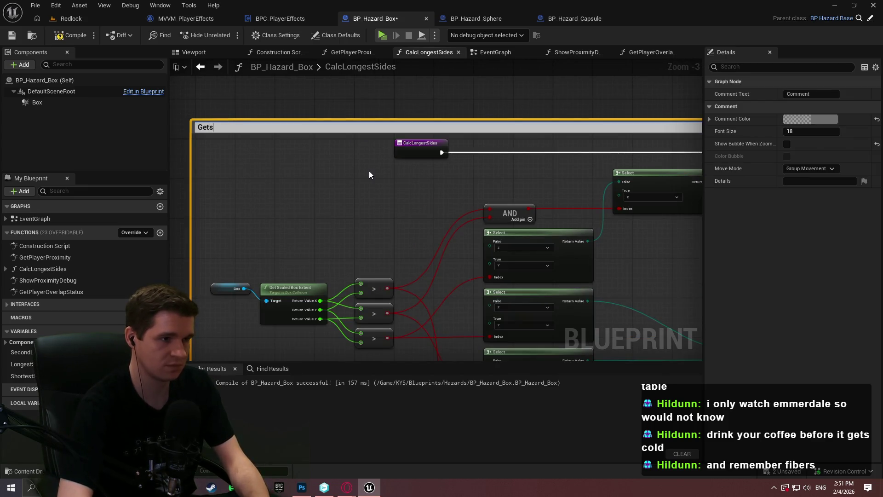
Title the CalcLongestSides comment 'Gets the boxes extents to calculate which sides is the longest and shortest'
type(" the boxes ex")
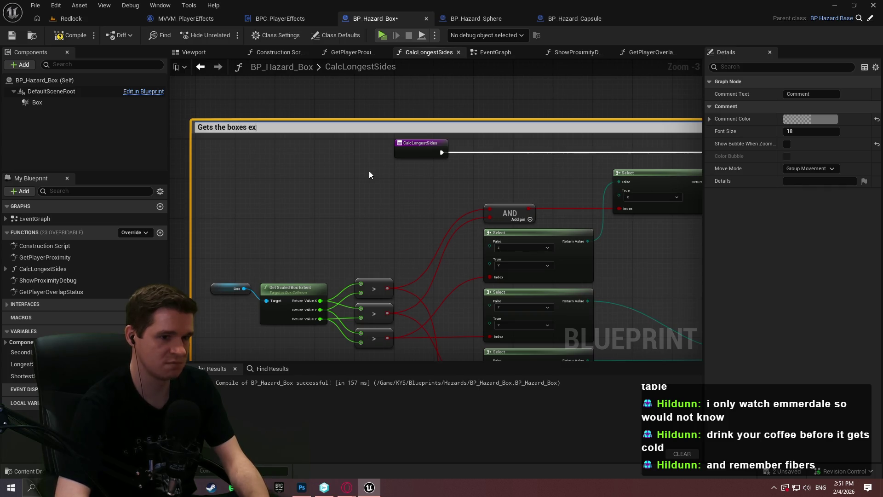
type("ten")
type("ts")
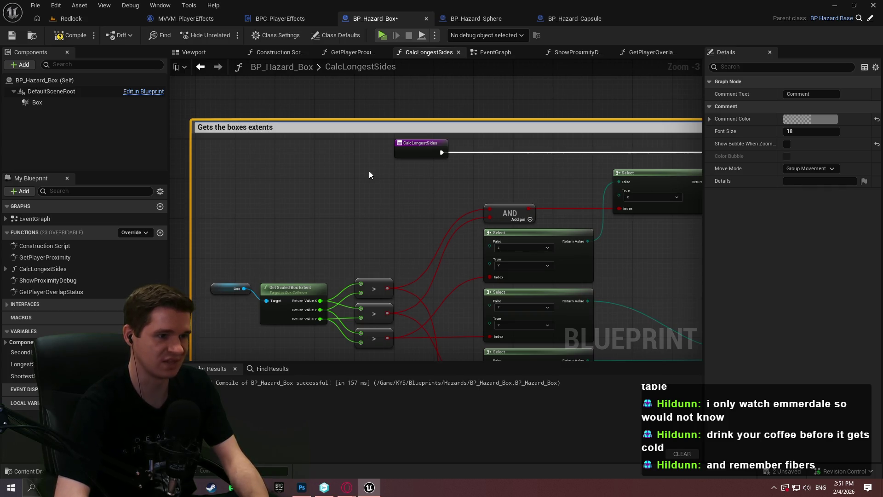
type(" to calculate ")
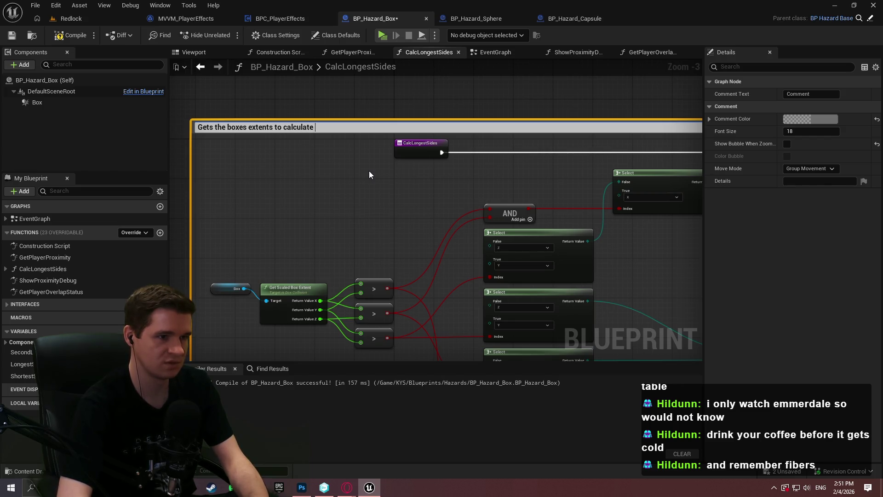
type("which sides ")
type("are the longes")
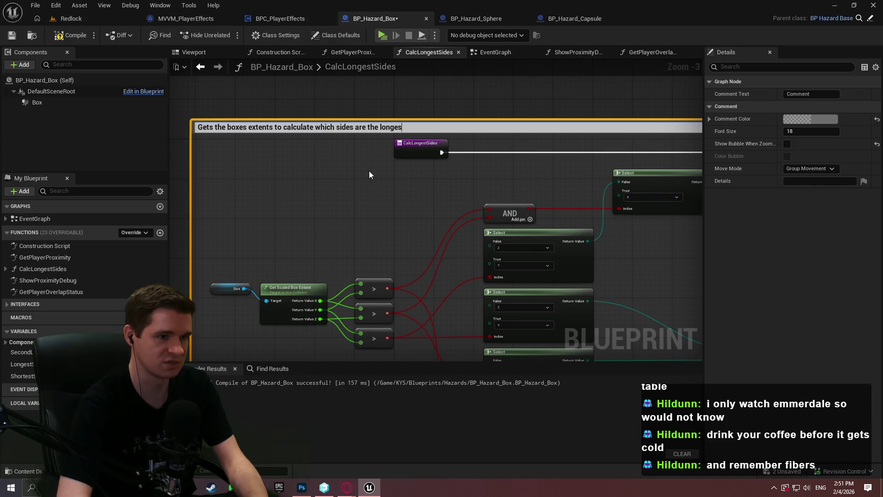
key("BackSpace")
key("BackSpace")
key("BackSpace")
type("des s")
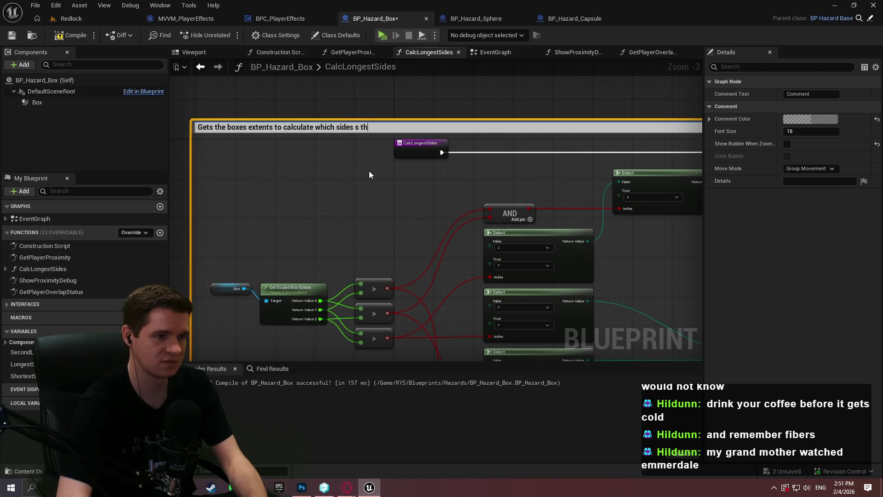
key("BackSpace")
type("is the longes")
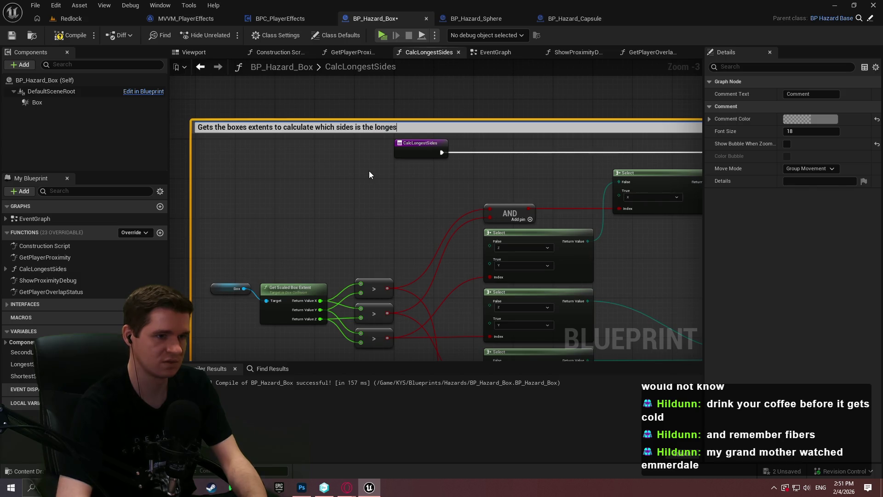
type("t and shortest")
key("Return")
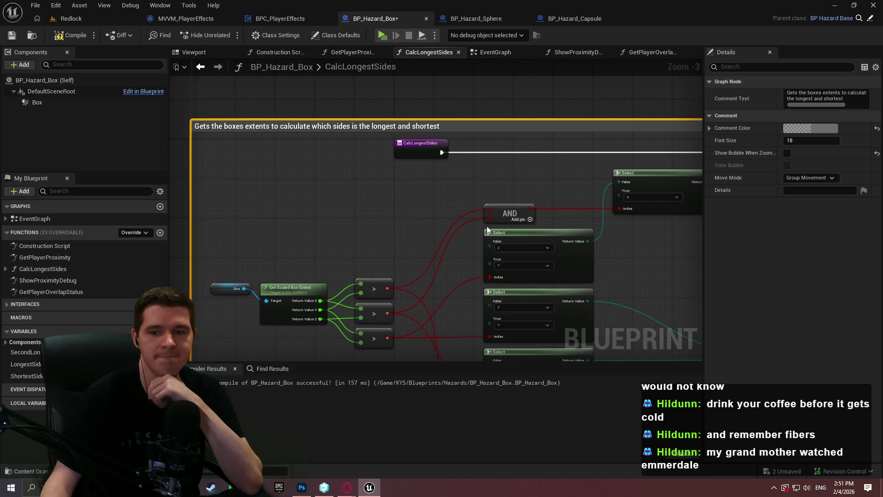
left_click(349, 53)
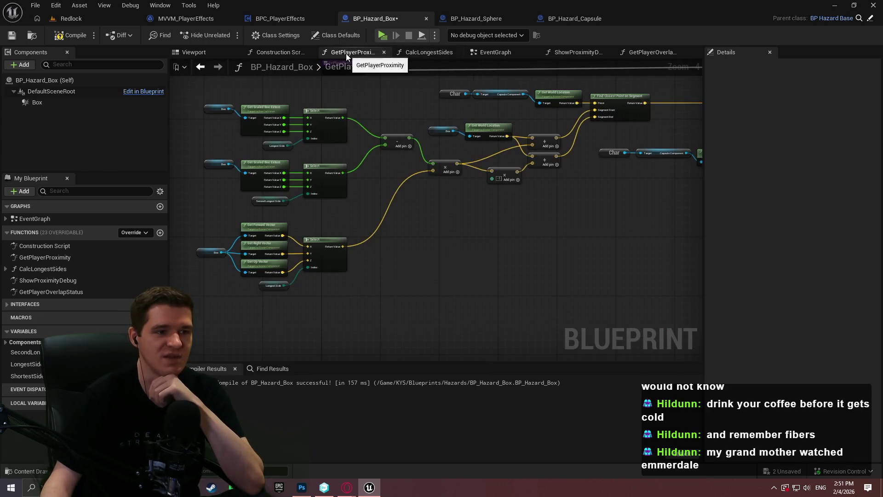
Wrap all of the Box's GetPlayerProximity nodes in a new comment
scroll(583, 231, "up", 3)
mouse_move(390, 244)
left_mouse_down()
mouse_move(672, 265)
mouse_move(257, 247)
left_mouse_up()
scroll(322, 248, "down", 3)
mouse_move(384, 253)
left_mouse_down()
mouse_move(653, 246)
mouse_move(610, 250)
left_mouse_up()
left_click_drag(686, 282, 198, 109)
key("c")
scroll(278, 186, "up", 5)
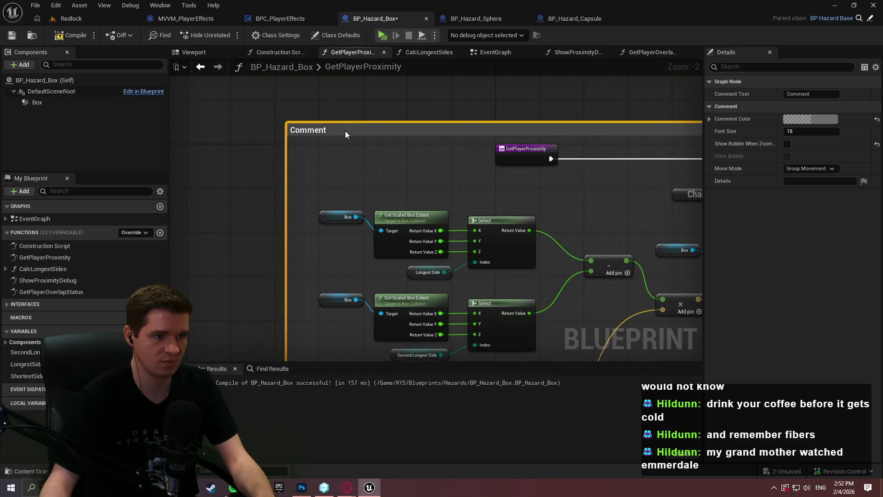
Title it 'I wouldn't use box proximity, but here's the code for it anyway', compile and save
double_click(319, 129)
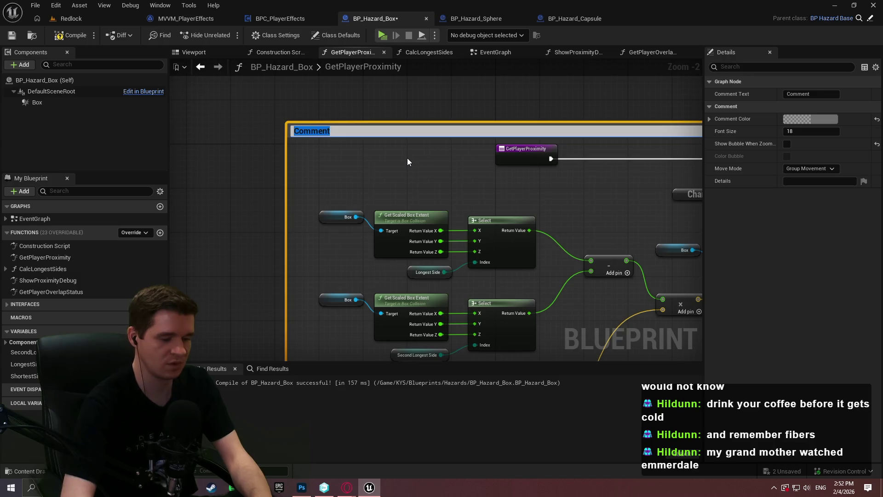
type("I wouldn't use")
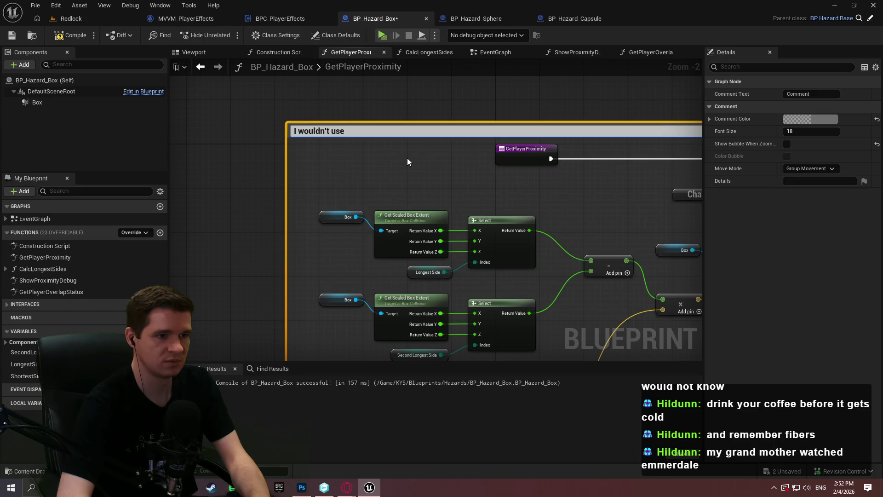
type(" box ")
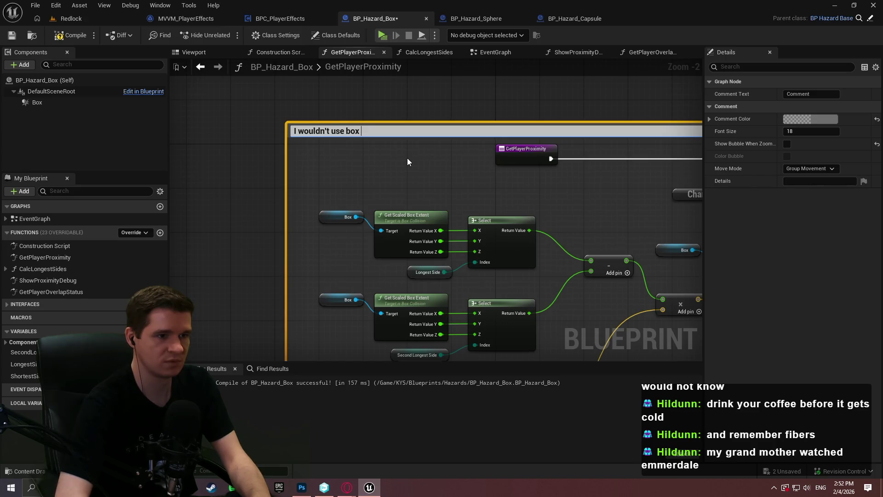
type("proximity, bu")
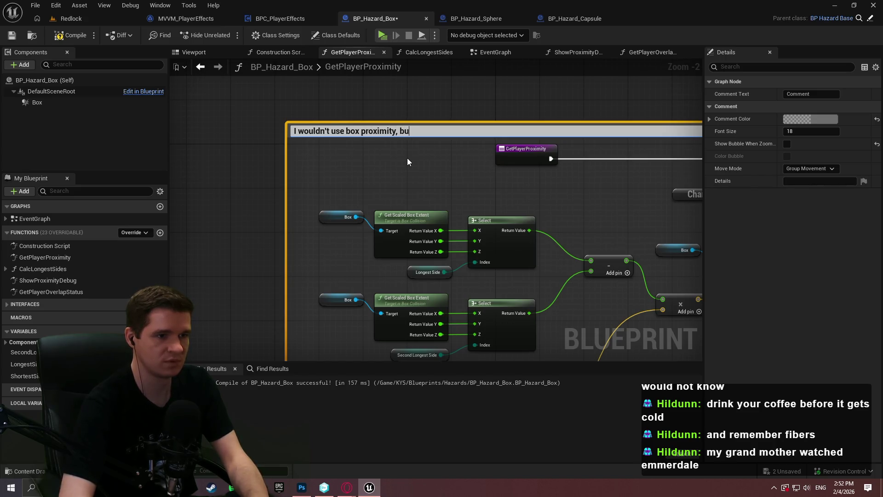
type("t here's the ")
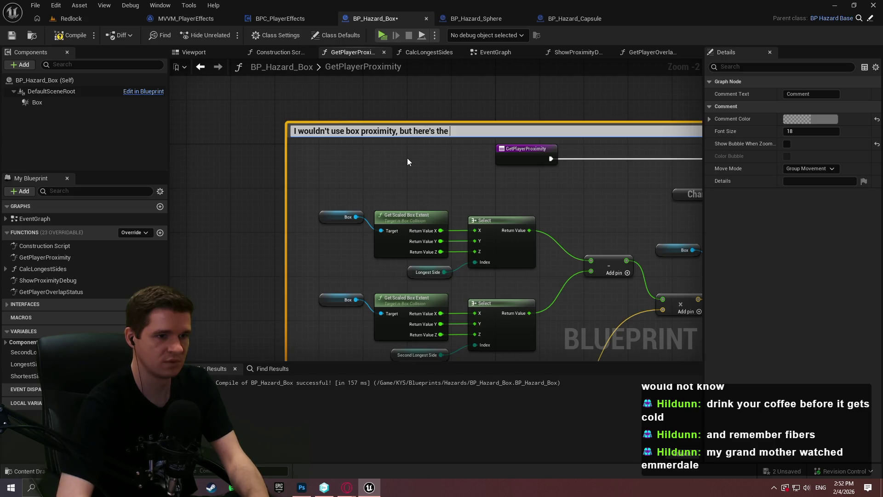
type("code for it anyway")
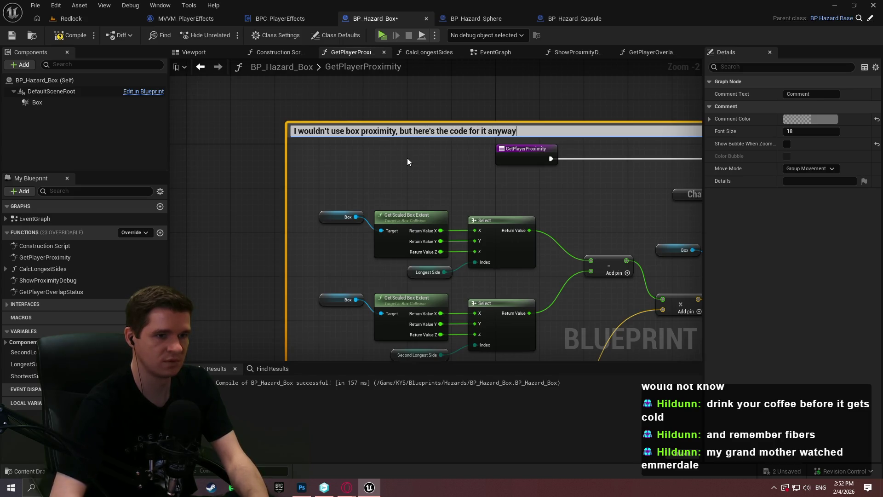
key("Return")
left_click(402, 112)
left_click(71, 35)
key("ctrl+s")
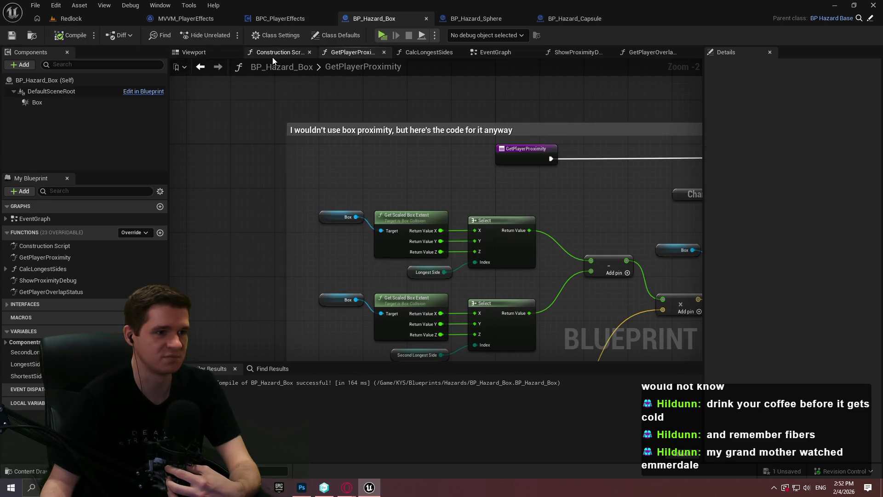
Put the SecondLongestSide variable into a new BoxSides category
left_click(272, 54)
left_click(196, 54)
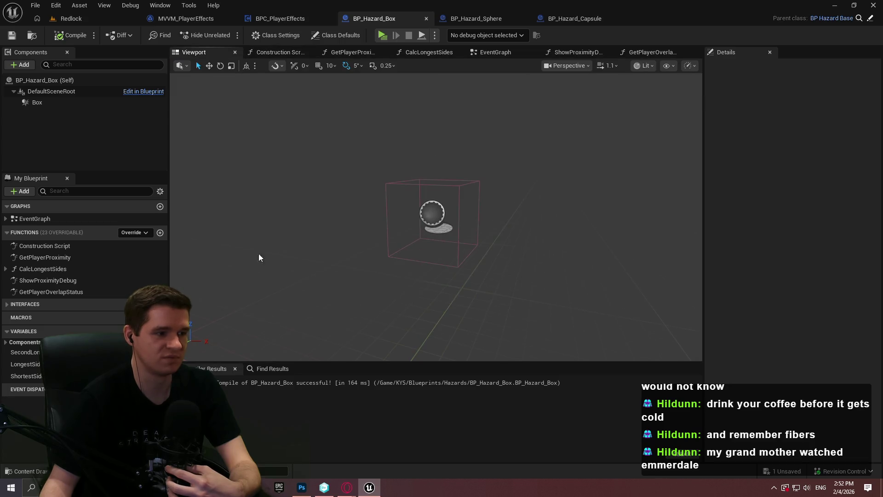
left_click(25, 352)
left_click(817, 189)
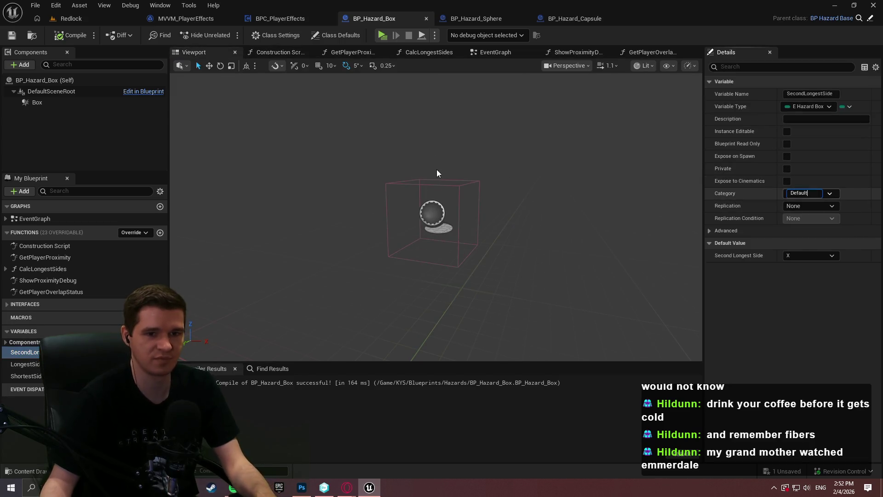
type("Box")
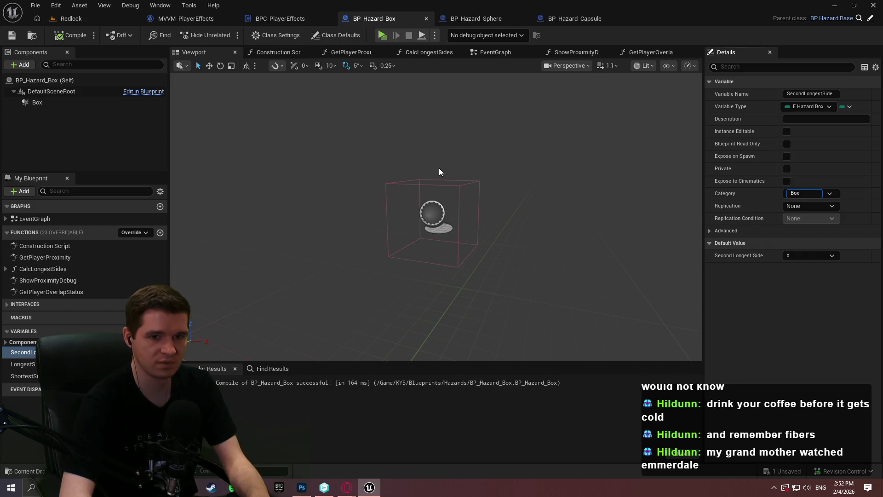
type("Sides")
key("Return")
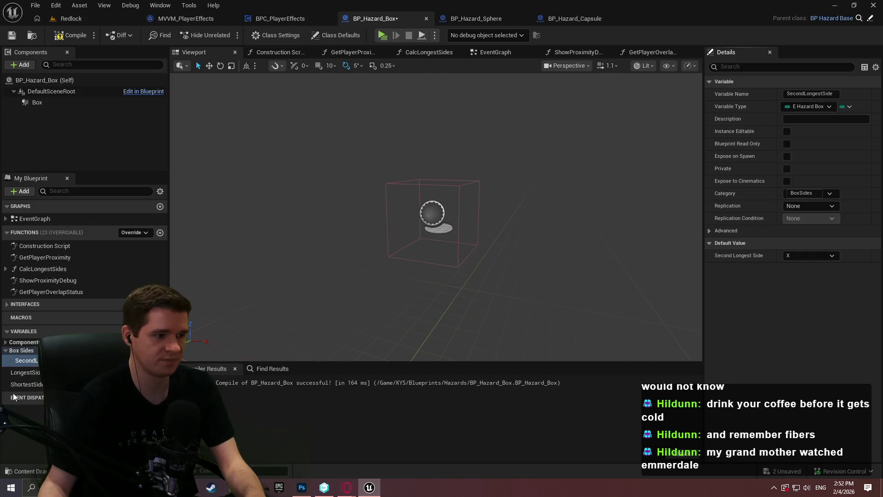
Move LongestSide and ShortestSide into BoxSides, save, and collapse the group
left_click_drag(15, 375, 21, 350)
left_click_drag(20, 385, 21, 350)
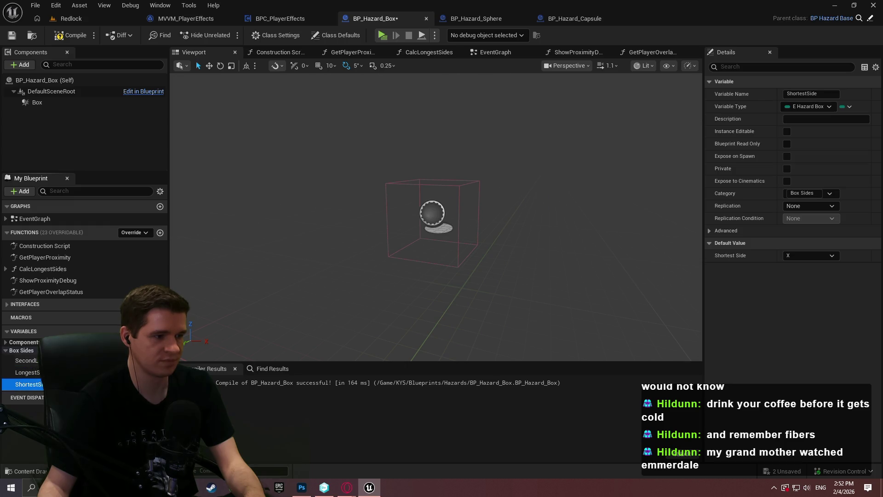
left_click(12, 35)
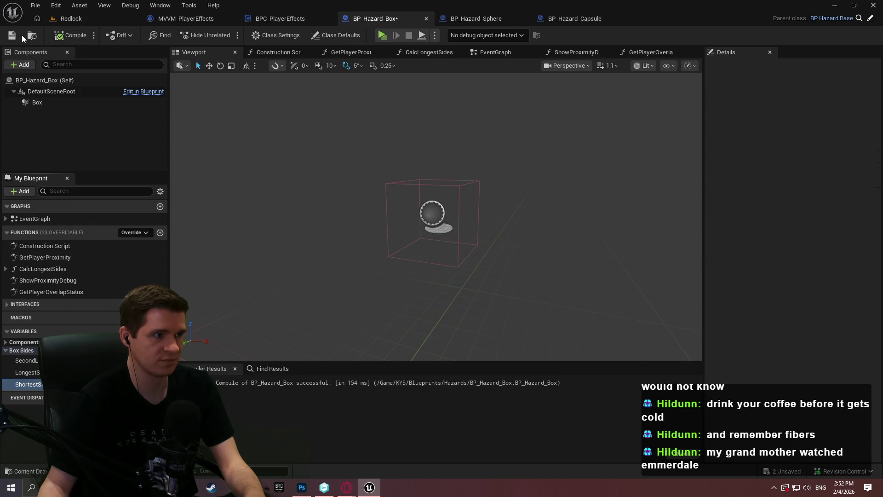
left_click(6, 351)
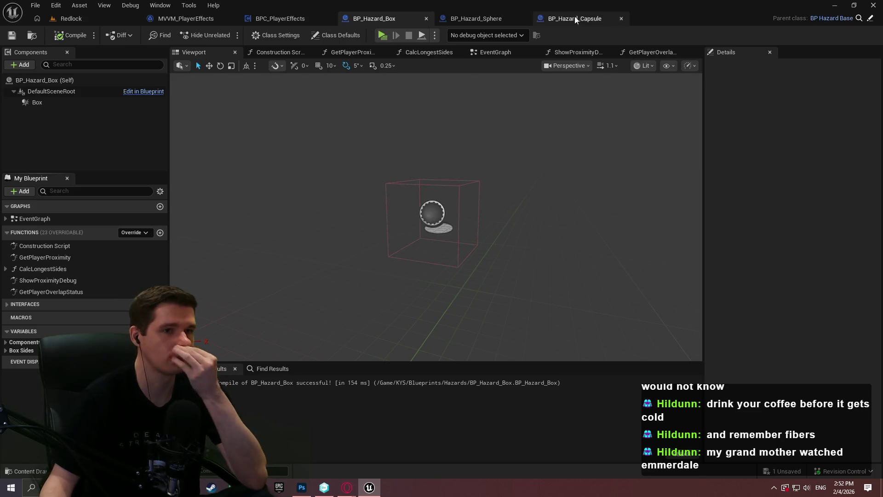
left_click(481, 20)
scroll(570, 171, "down", 4)
scroll(541, 141, "up", 3)
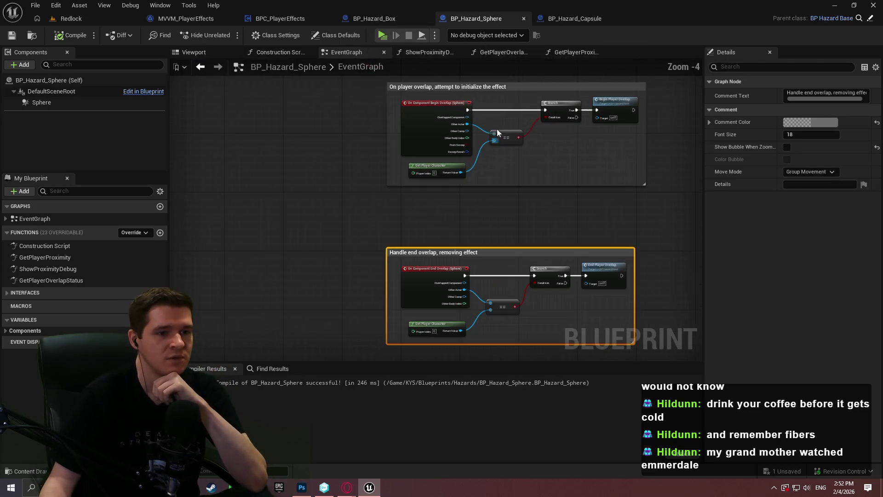
Save BP_Hazard_Sphere and wrap BP_Hazard_Capsule's begin-overlap nodes in a comment
double_click(504, 86)
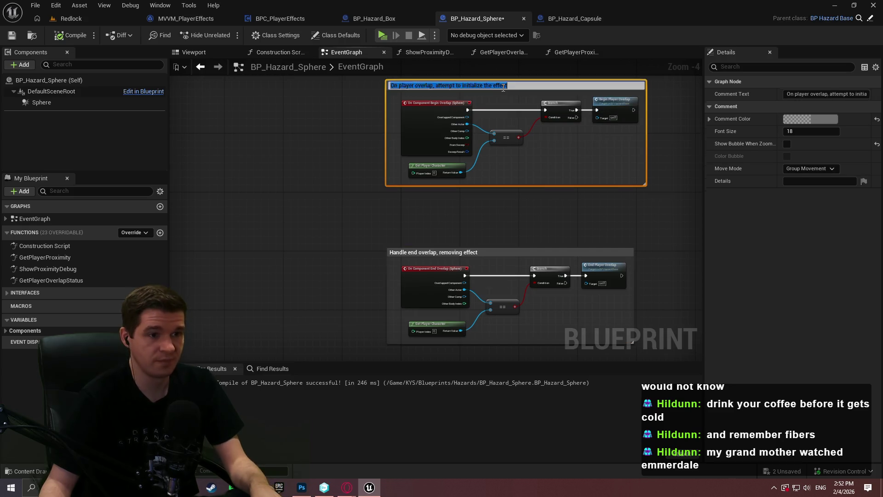
left_click(72, 35)
left_click(11, 35)
left_click(561, 16)
left_click_drag(555, 244, 314, 156)
key("c")
left_click(550, 216)
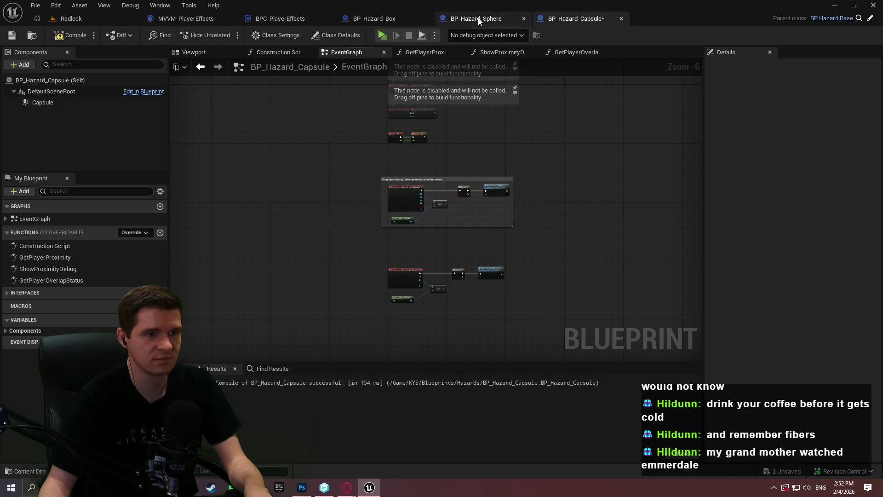
Give the Capsule's end-overlap comment the Sphere's end-overlap title, then compile and save
left_click(477, 18)
double_click(452, 254)
key("ctrl+c")
key("Return")
left_click(576, 19)
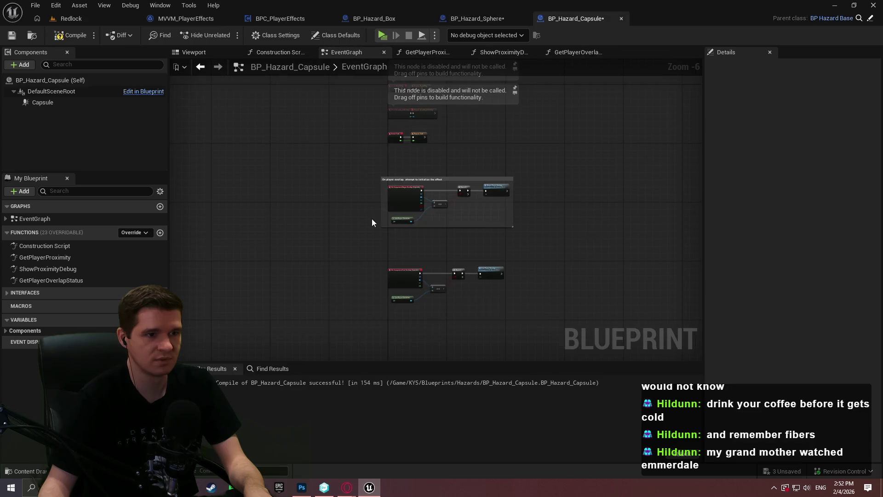
double_click(396, 273)
key("ctrl+v")
key("Return")
key("F7")
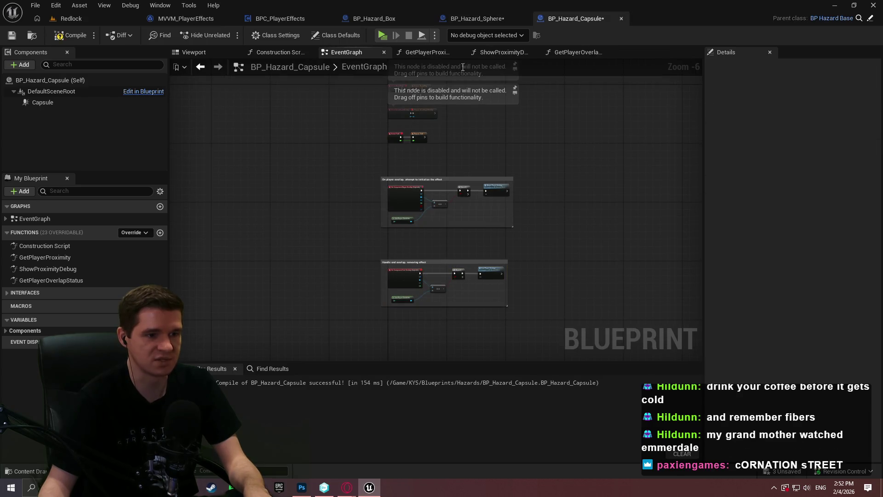
left_click(11, 35)
left_click(431, 53)
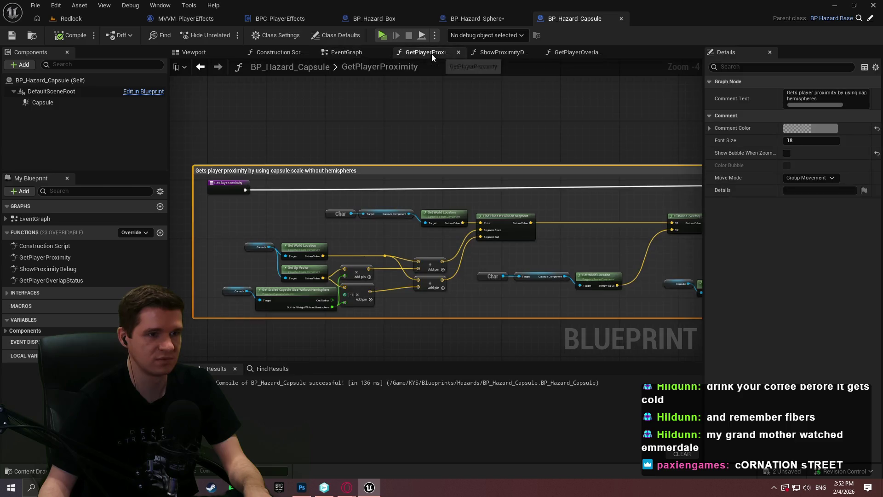
Browse the Capsule's function graphs and construction script, then compile and save BP_Hazard_Sphere
left_click(511, 53)
left_click(567, 53)
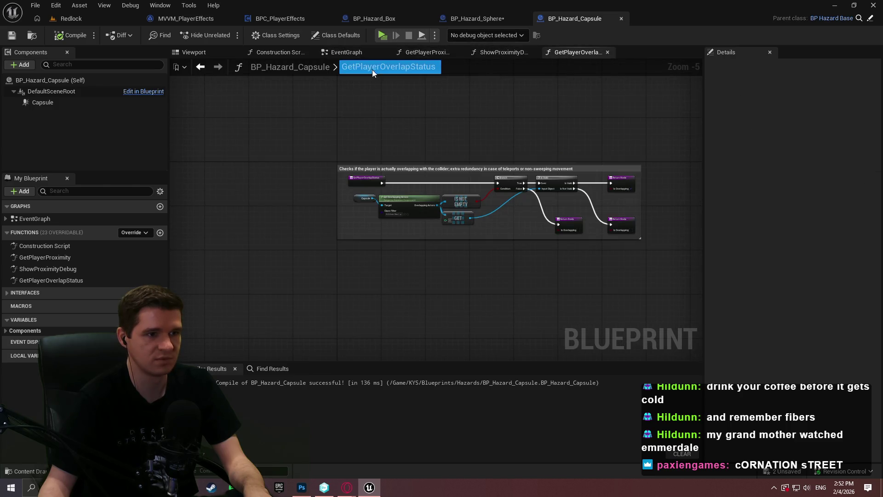
left_click(286, 53)
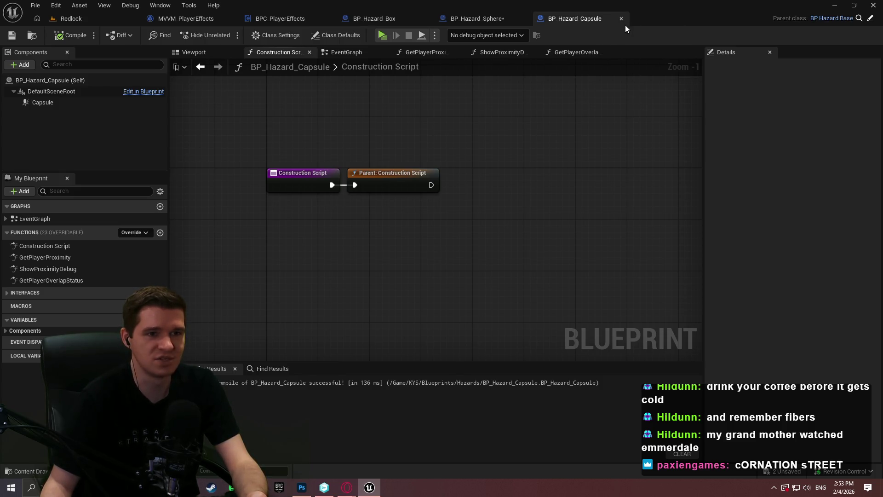
left_click(474, 18)
left_click(90, 37)
Close the BP_Hazard_Box, Sphere and Capsule tabs, leaving BPC_PlayerEffects showing
scroll(437, 214, "down", 3)
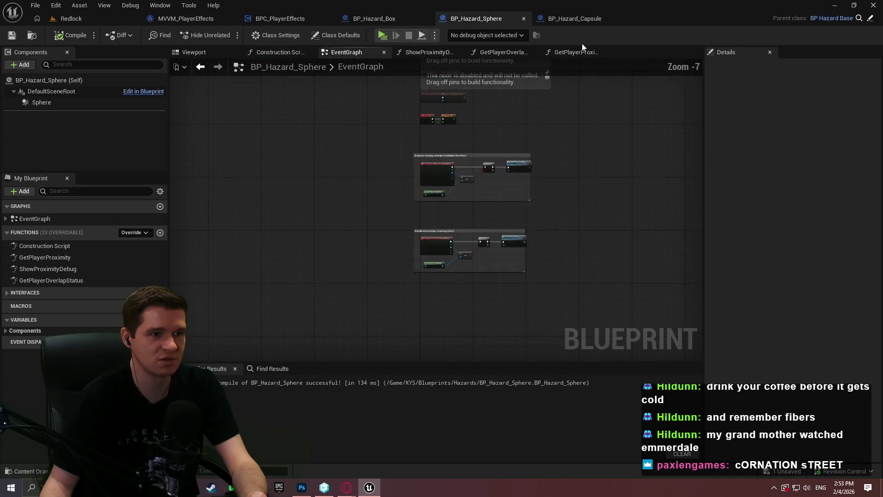
left_click(294, 19)
left_click(426, 18)
left_click(426, 18)
left_click(426, 19)
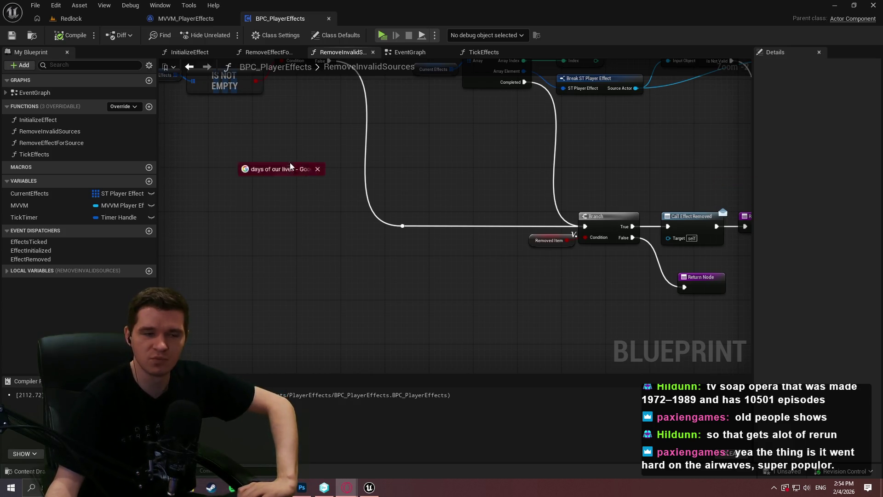
Alt+Tab to the Opera window showing the 'days of our lives' Google results
key("alt+Tab")
Scroll through the 'days of our lives' results, then close the Opera window
scroll(733, 270, "down", 3)
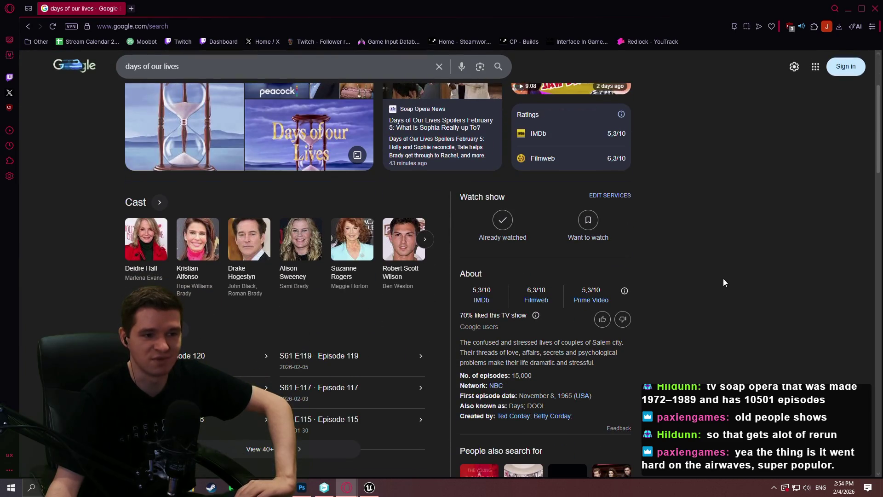
scroll(600, 363, "down", 2)
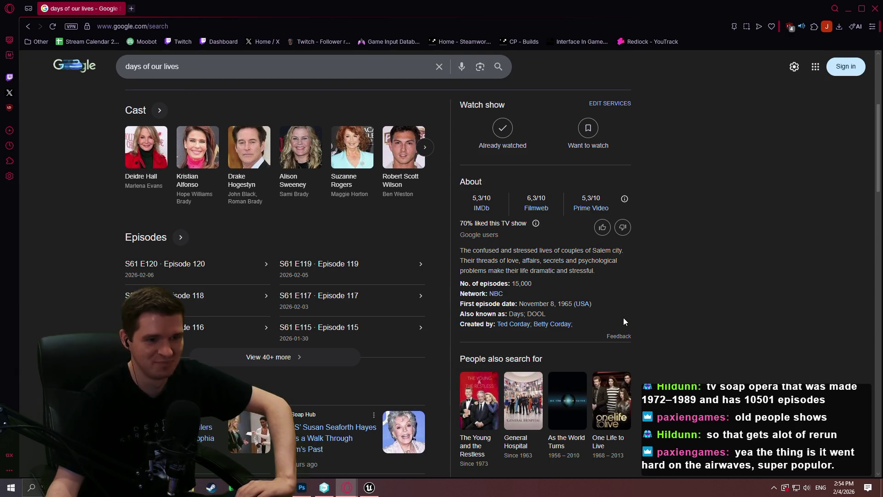
scroll(623, 322, "up", 5)
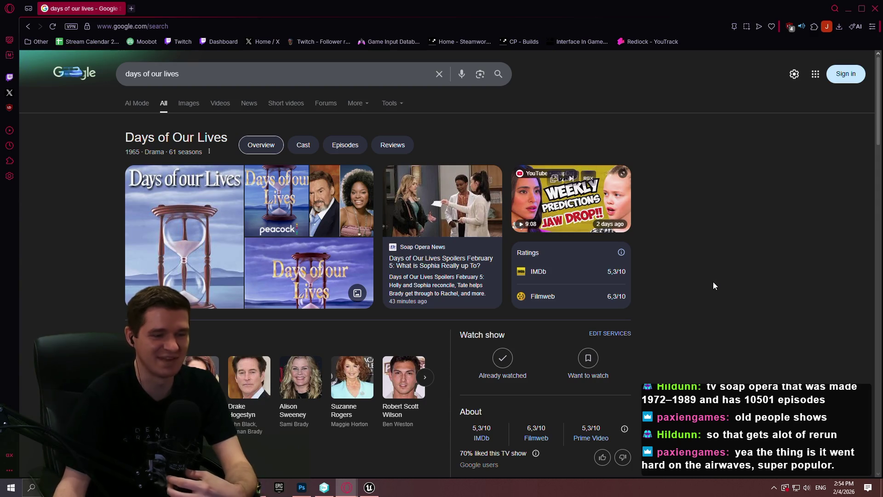
left_click(875, 8)
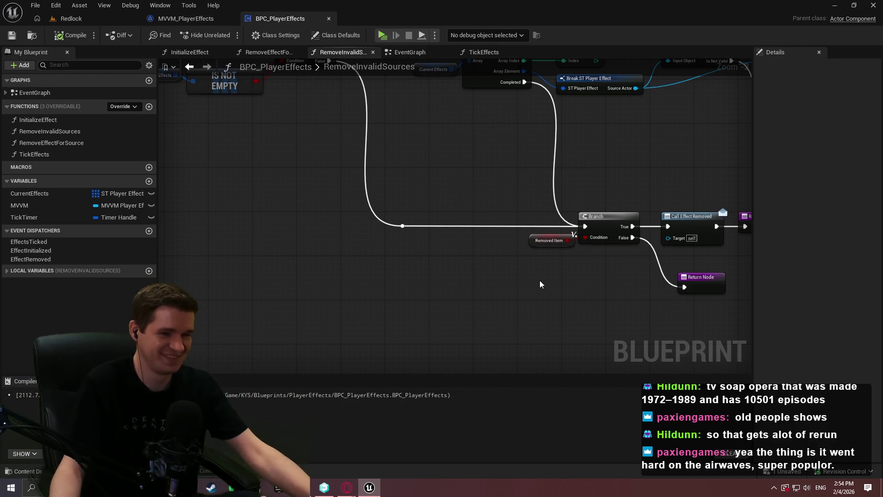
Pan across RemoveInvalidSources to its lower Branch and Return nodes, then open the InitializeEffect function graph
left_click_drag(398, 247, 438, 264)
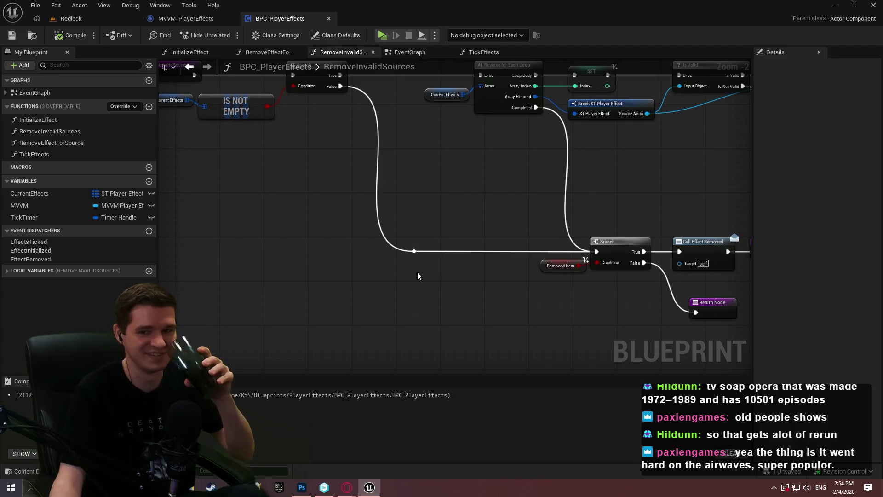
scroll(413, 289, "down", 3)
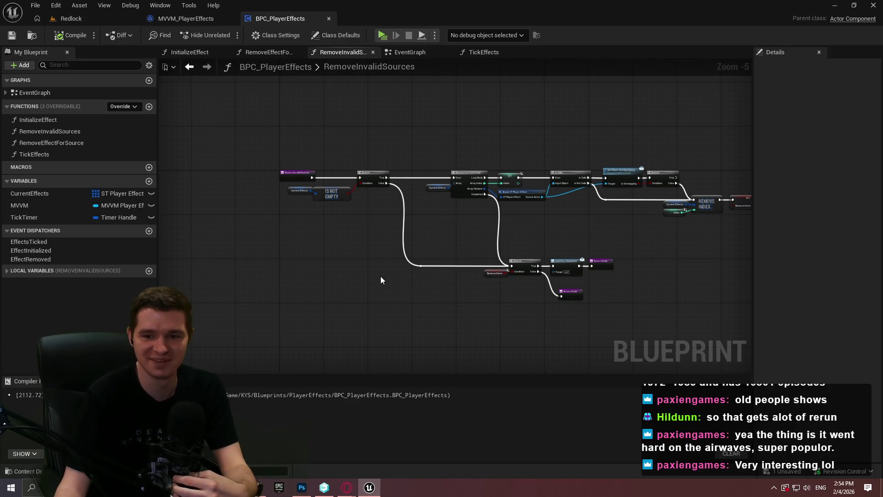
mouse_move(407, 292)
left_mouse_down()
mouse_move(210, 286)
mouse_move(402, 278)
left_mouse_up()
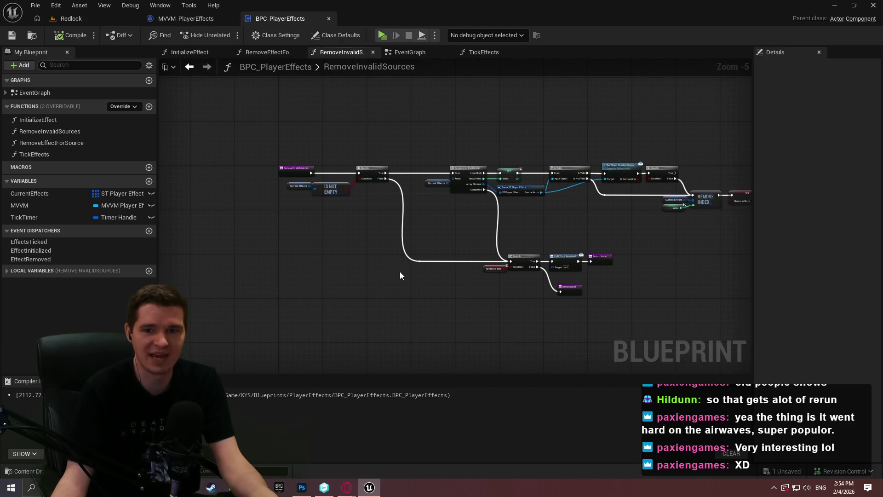
left_click_drag(388, 332, 331, 266)
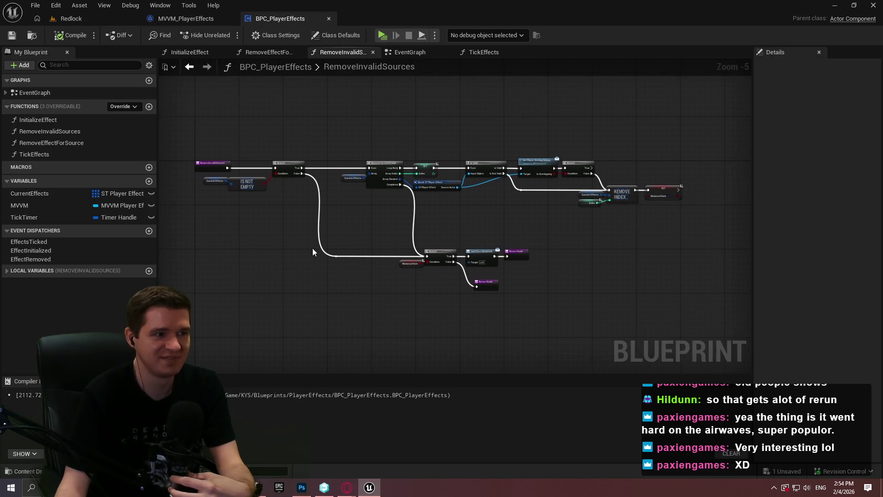
scroll(632, 280, "up", 2)
mouse_move(632, 283)
left_mouse_down()
mouse_move(564, 321)
mouse_move(589, 305)
left_mouse_up()
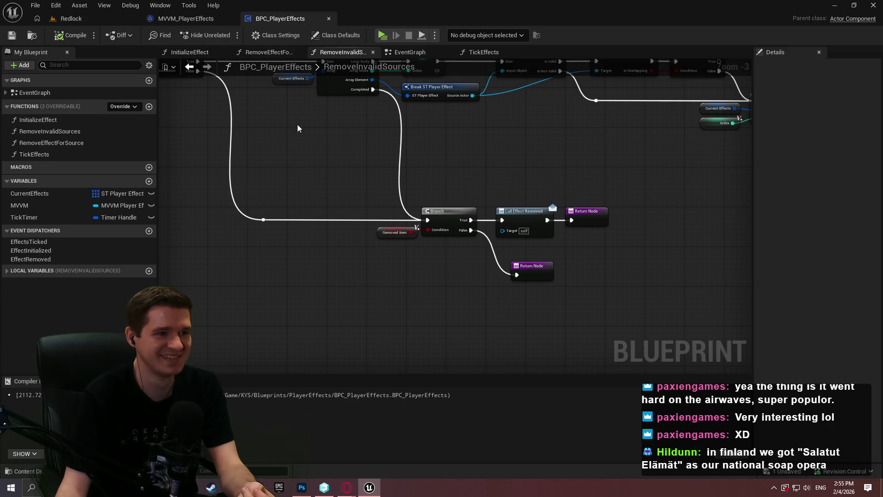
double_click(43, 120)
scroll(374, 197, "up", 4)
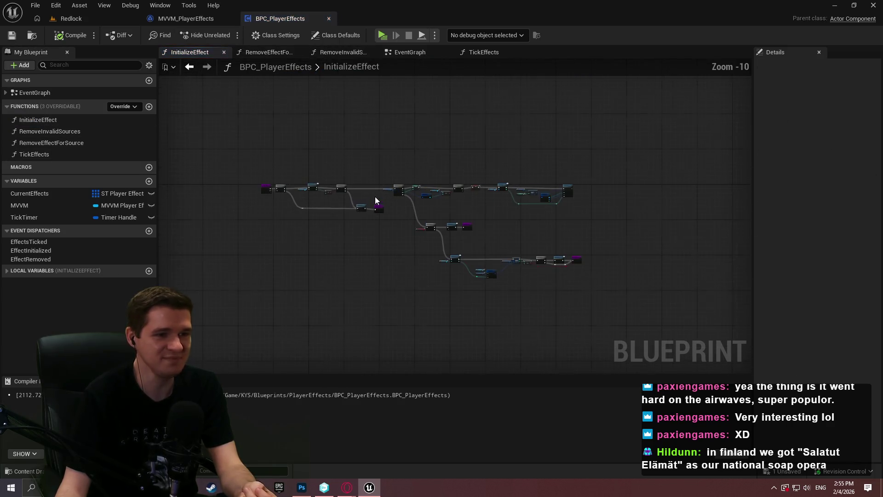
Wrap InitializeEffect's IsValid, Get Hazard Ticks and Branch nodes in a comment about validating source and ticks to weed out bad effect calls
scroll(282, 211, "up", 4)
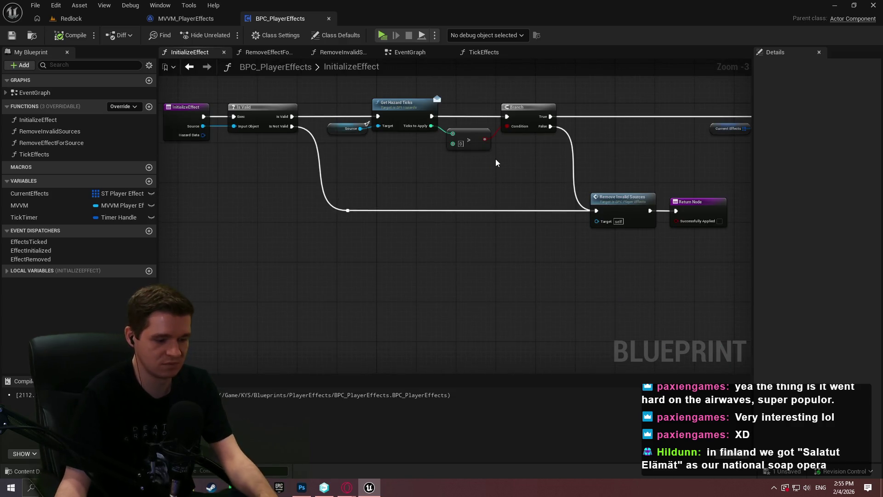
scroll(496, 167, "down", 1)
left_click_drag(605, 177, 602, 180)
left_click_drag(713, 222, 217, 119)
mouse_move(217, 119)
left_mouse_down()
mouse_move(187, 120)
mouse_move(421, 157)
left_mouse_up()
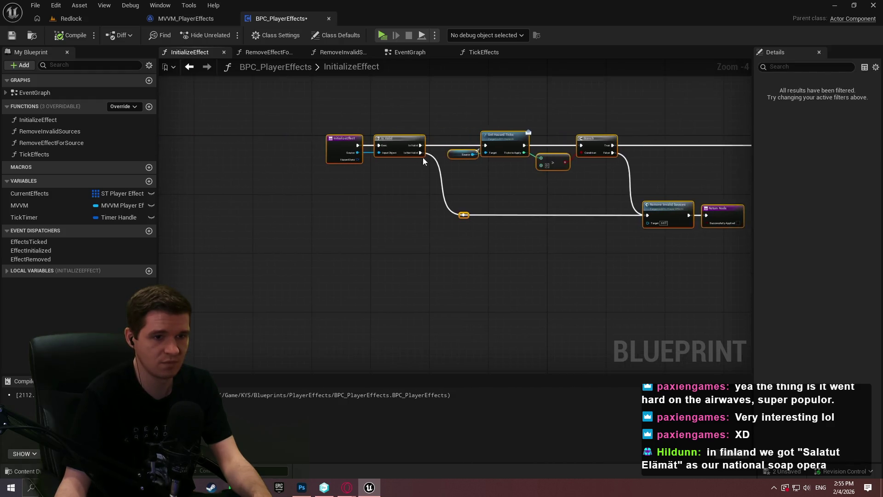
type("cFirst validate the effect source and number of tc")
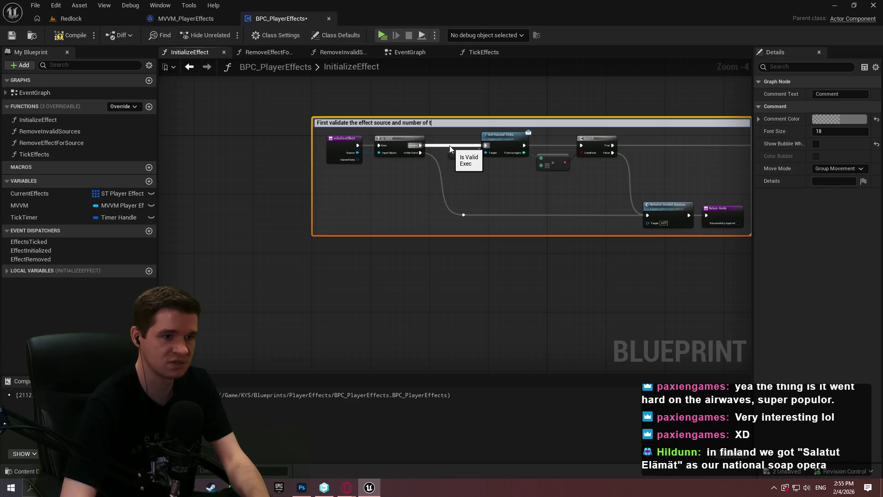
type("just to w")
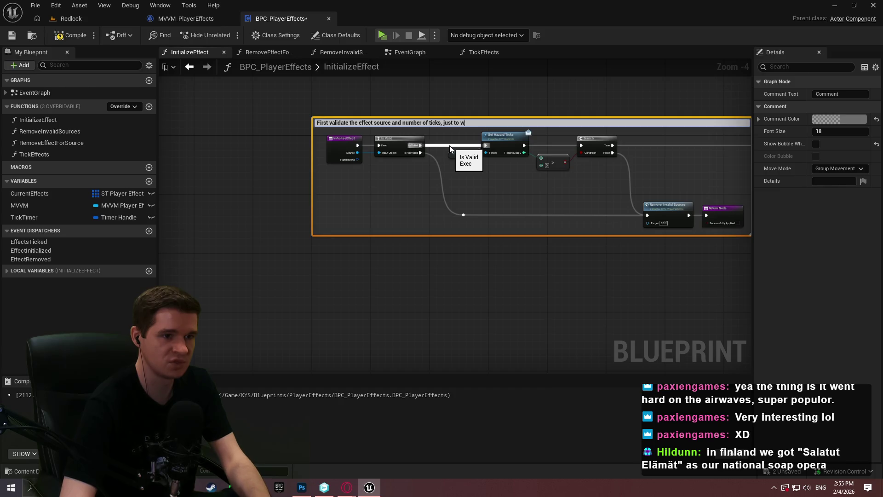
type("eed out bad")
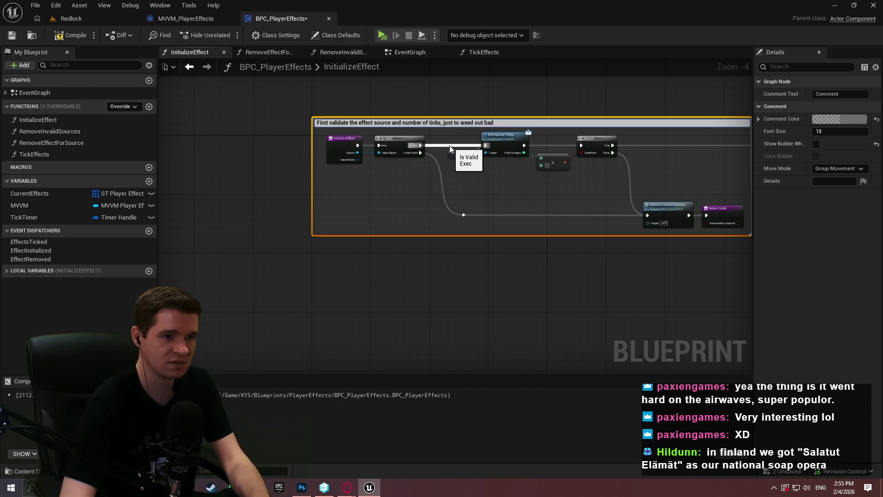
type(" effect calls")
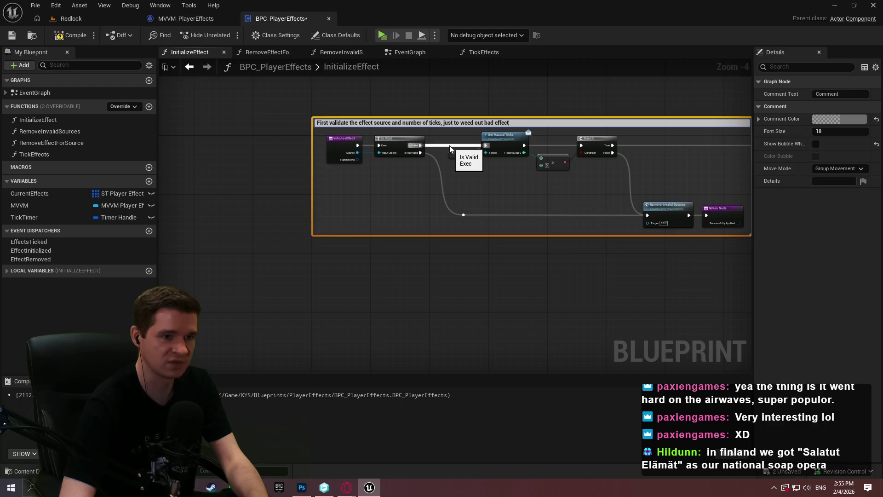
key("Return")
scroll(518, 219, "down", 2)
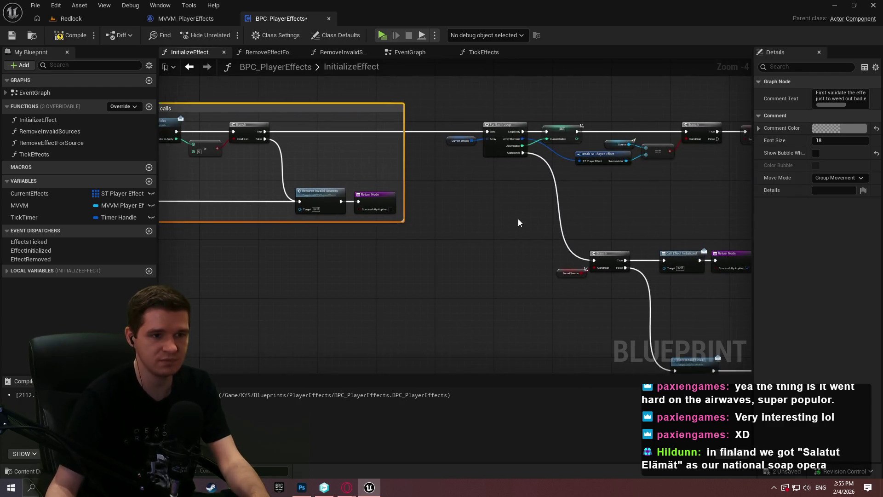
Wrap the For Each Loop nodes in a comment titled 'Add the new effect to our array of effects'
left_click(286, 257)
scroll(410, 241, "up", 2)
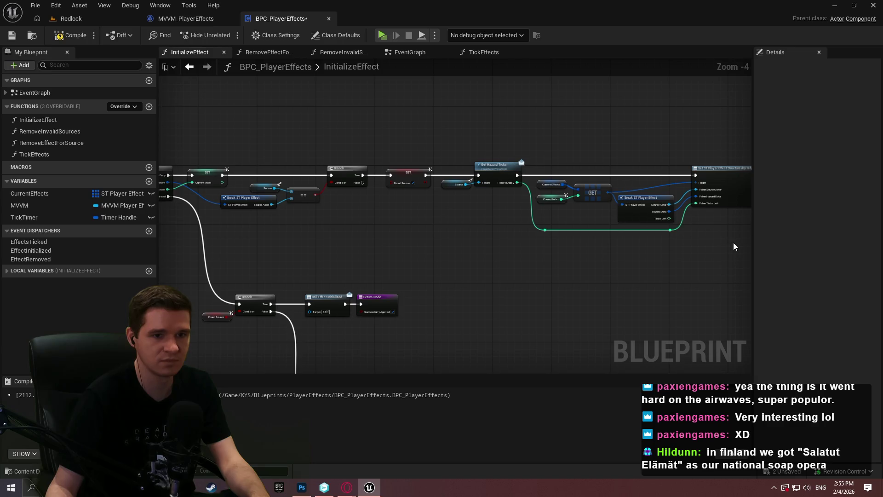
mouse_move(658, 259)
left_mouse_down()
mouse_move(651, 249)
mouse_move(104, 133)
mouse_move(339, 133)
left_mouse_up()
key("c")
scroll(570, 205, "up", 3)
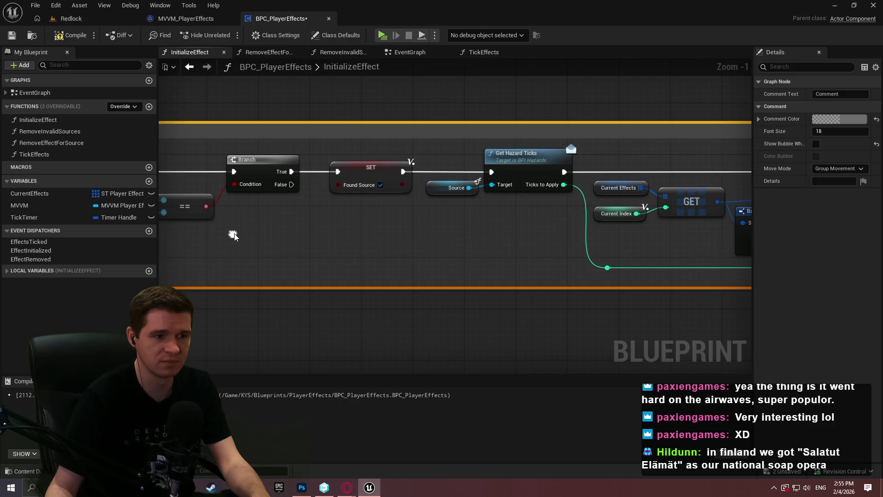
mouse_move(425, 235)
left_mouse_down()
mouse_move(221, 258)
mouse_move(322, 198)
mouse_move(460, 193)
mouse_move(292, 263)
left_mouse_up()
left_click_drag(69, 193, 426, 167)
double_click(426, 167)
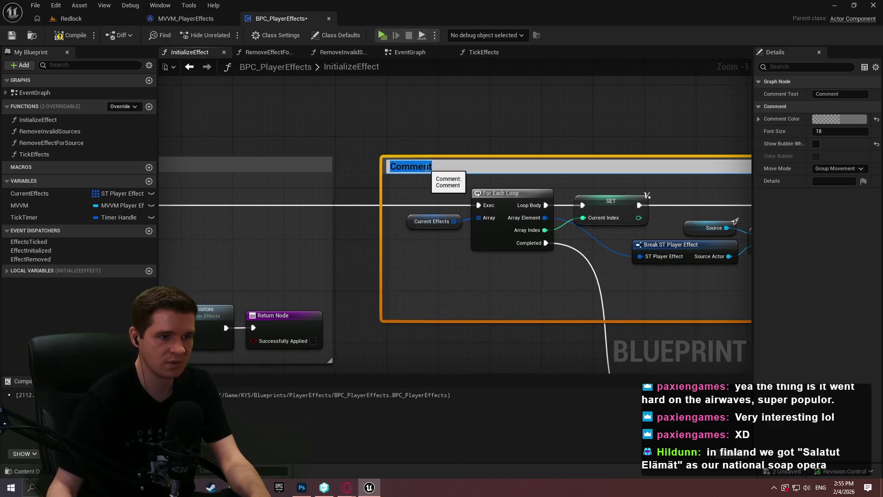
type("Add the new ")
type("effect t")
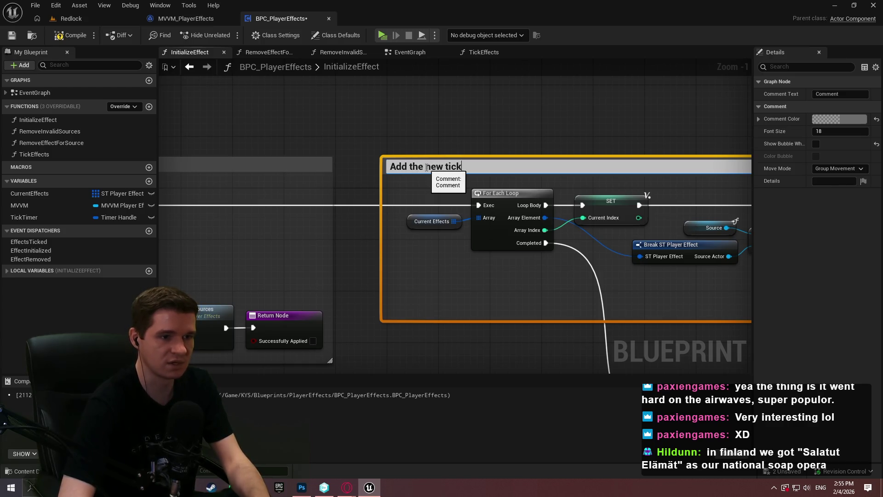
type("o our array of effects")
key("Return")
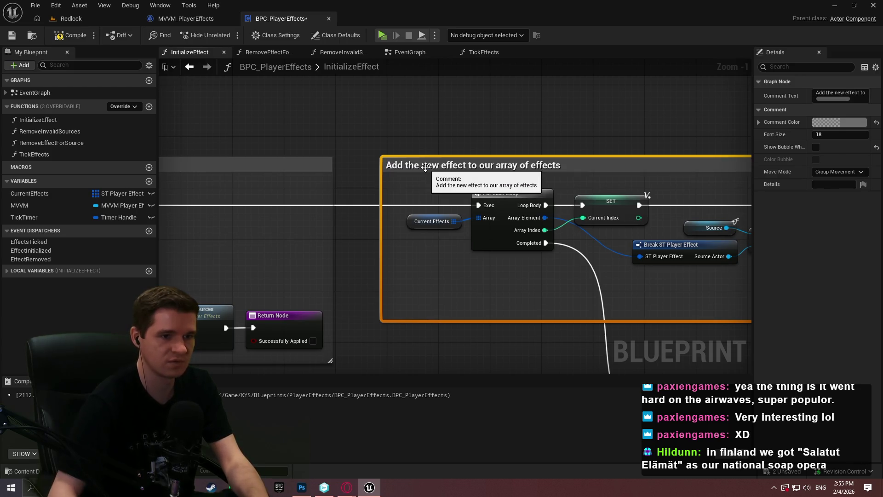
Undo an accidental move and rename so the loop comment reads 'Comment' again
scroll(425, 167, "down", 2)
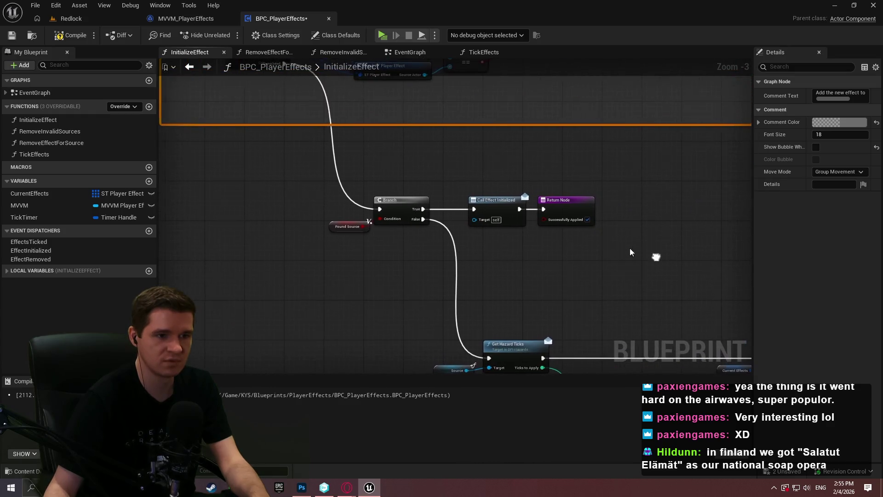
scroll(615, 247, "up", 1)
mouse_move(651, 269)
left_mouse_down()
mouse_move(176, 162)
mouse_move(186, 166)
left_mouse_up()
mouse_move(400, 176)
left_mouse_down()
mouse_move(228, 325)
mouse_move(161, 296)
left_mouse_up()
mouse_move(161, 329)
left_mouse_down()
mouse_move(345, 310)
mouse_move(569, 308)
mouse_move(236, 60)
mouse_move(340, 187)
mouse_move(315, 118)
mouse_move(142, 3)
mouse_move(345, 239)
left_mouse_up()
scroll(457, 205, "up", 2)
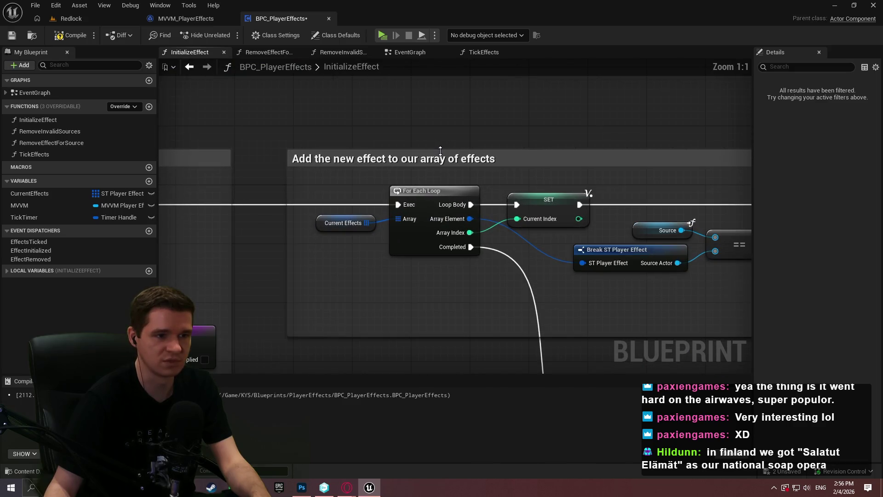
double_click(445, 159)
key("Return")
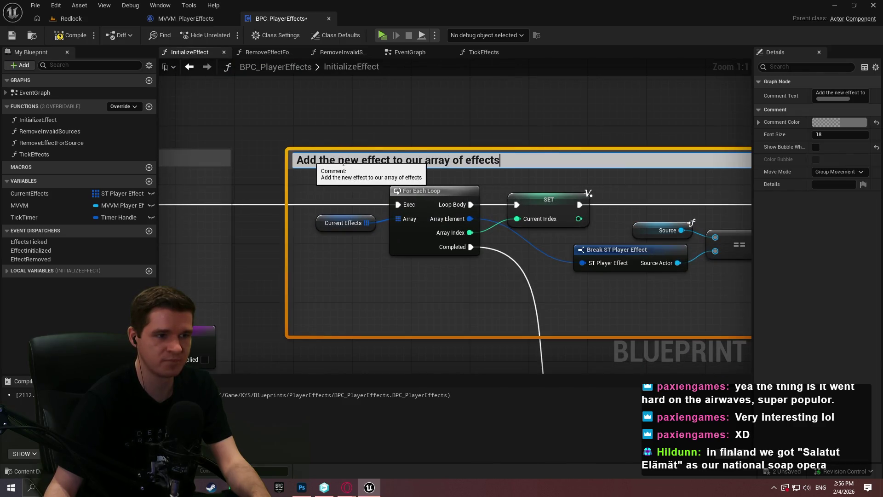
key("ctrl+z")
double_click(507, 159)
key("Return")
key("ctrl+z")
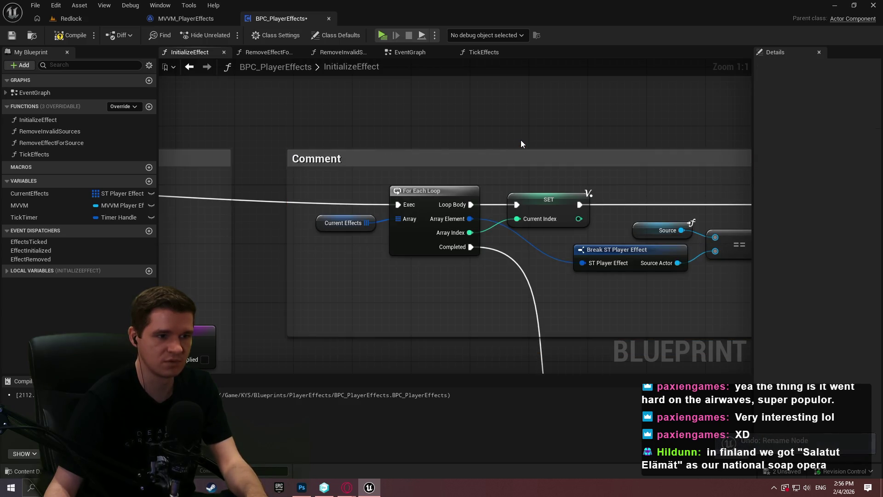
Retitle the loop comment 'Check if the effect already exists for that source, and refresh it if so'
scroll(348, 174, "down", 1)
double_click(334, 161)
type("C")
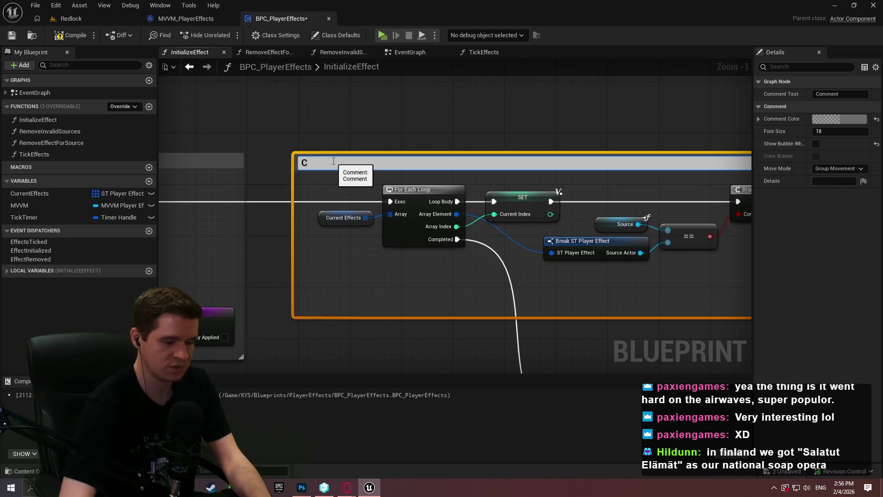
type("heck if the effect ")
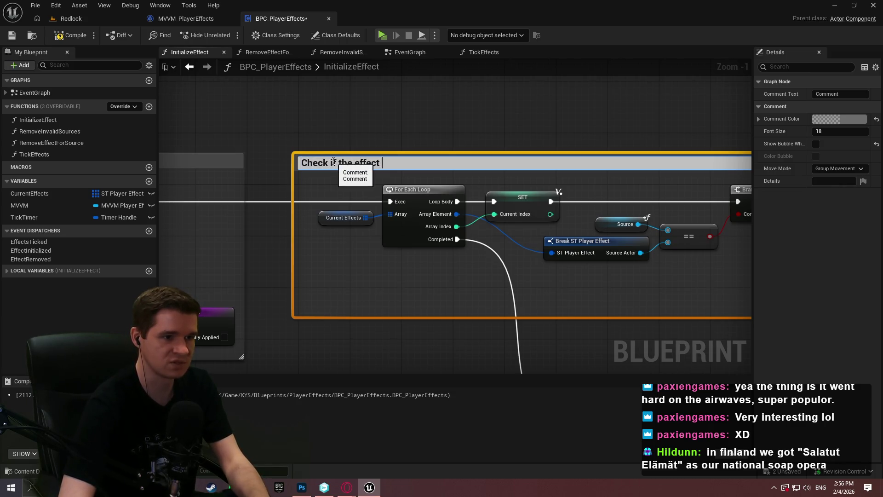
type("already exists for")
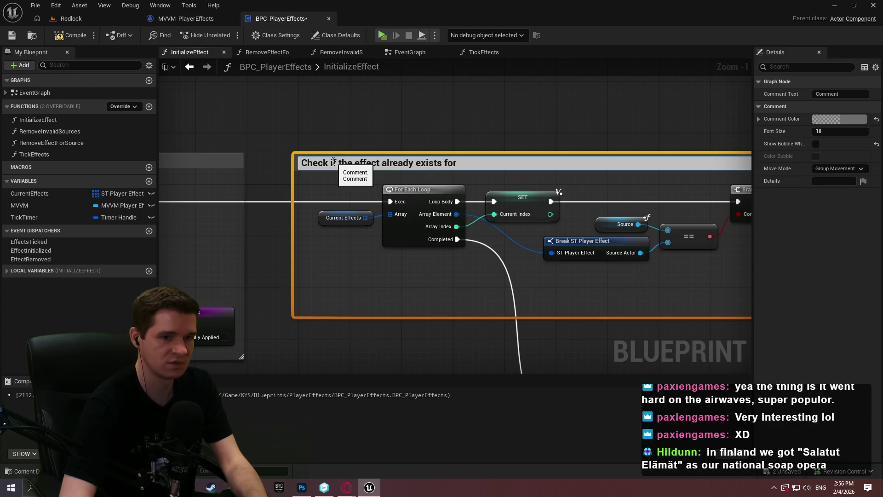
type(" that source,a n")
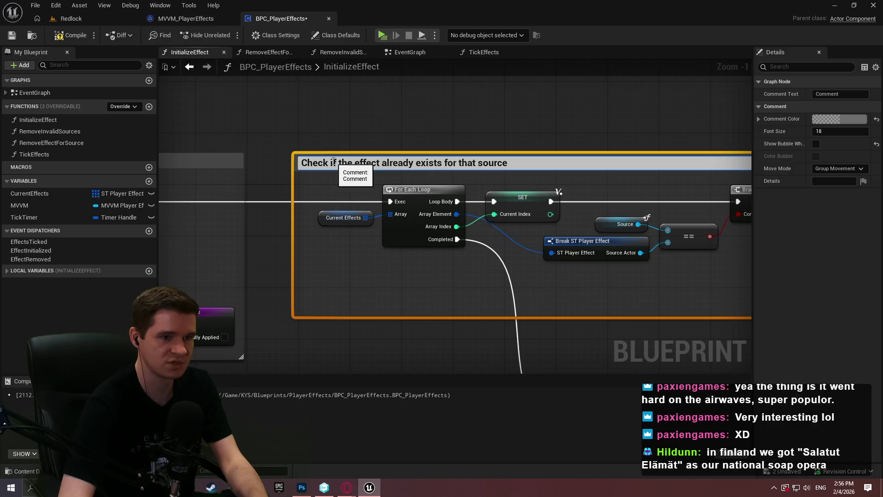
key("BackSpace")
key("BackSpace")
key("BackSpace")
type("and ")
type("refresh it if so")
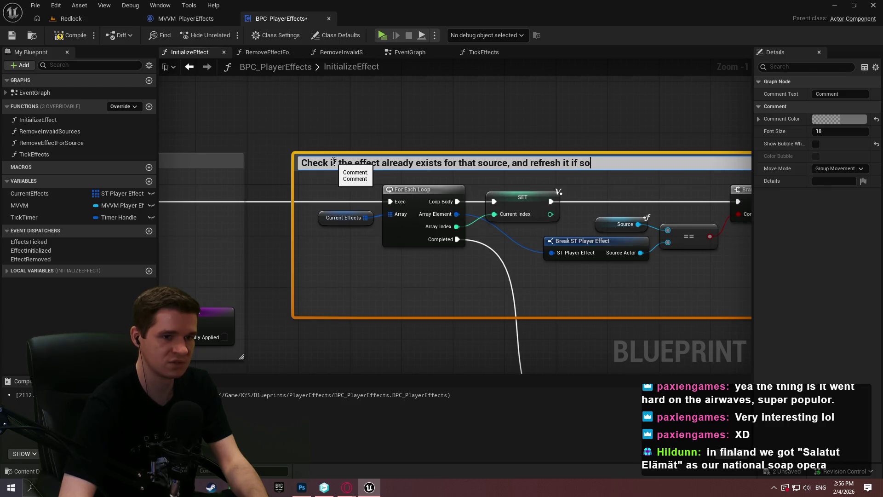
key("Return")
Comment the Found Source check and its Branch and Return nodes as exiting out when the source is found
scroll(578, 286, "down", 1)
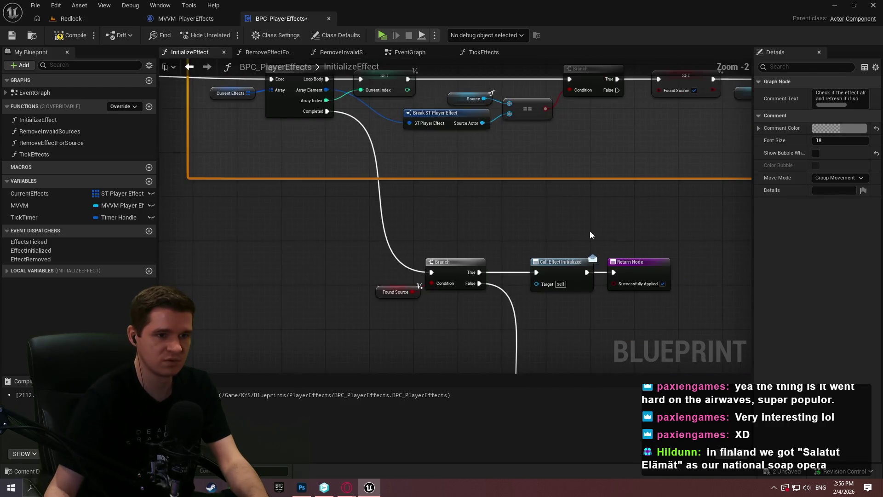
left_click_drag(680, 304, 261, 197)
type("c")
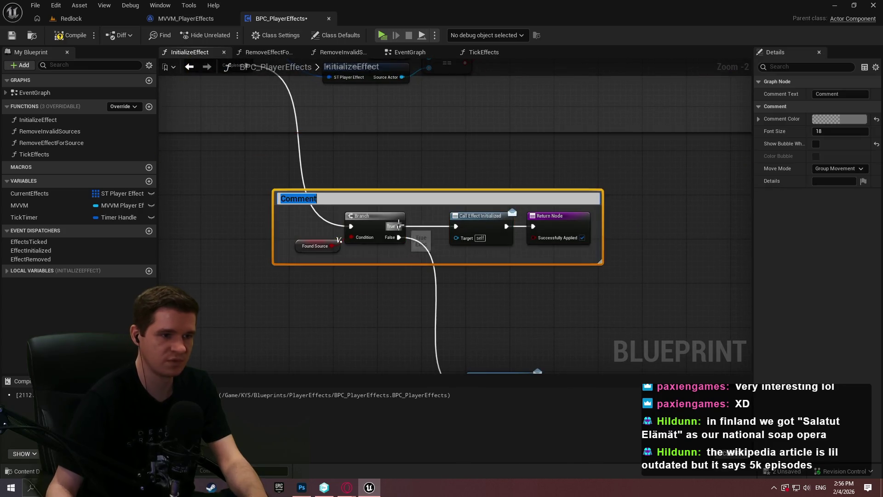
type("If we found the source already existing,")
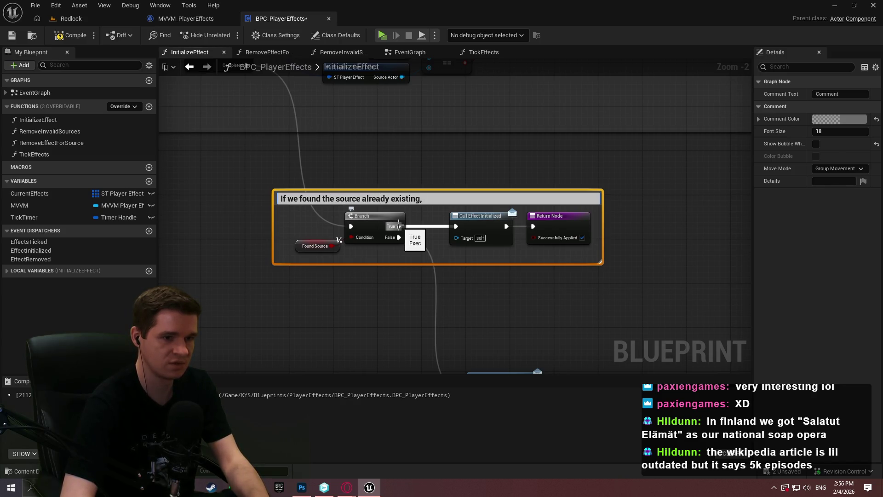
type(" exit out")
key("Return")
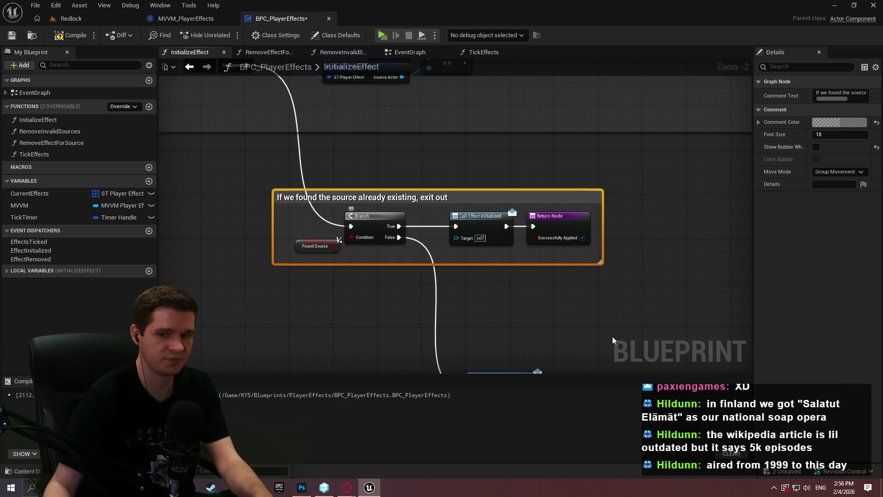
scroll(554, 154, "down", 2)
left_click_drag(691, 244, 214, 121)
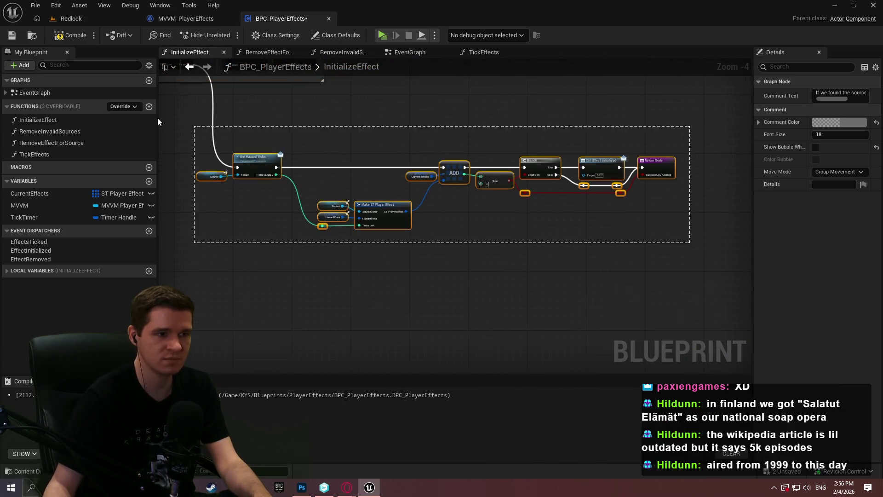
Title the add-to-array comment about adding the new effect when no source of the same object was found
type("cIf no exis")
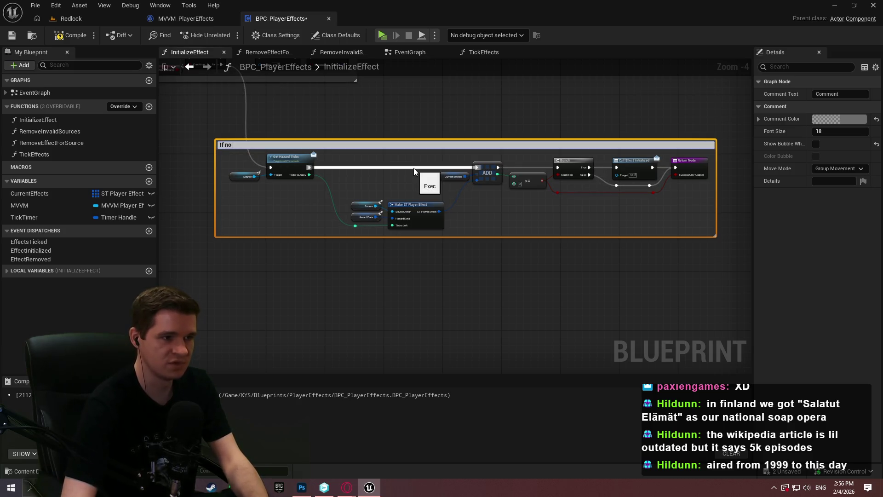
type("source of ")
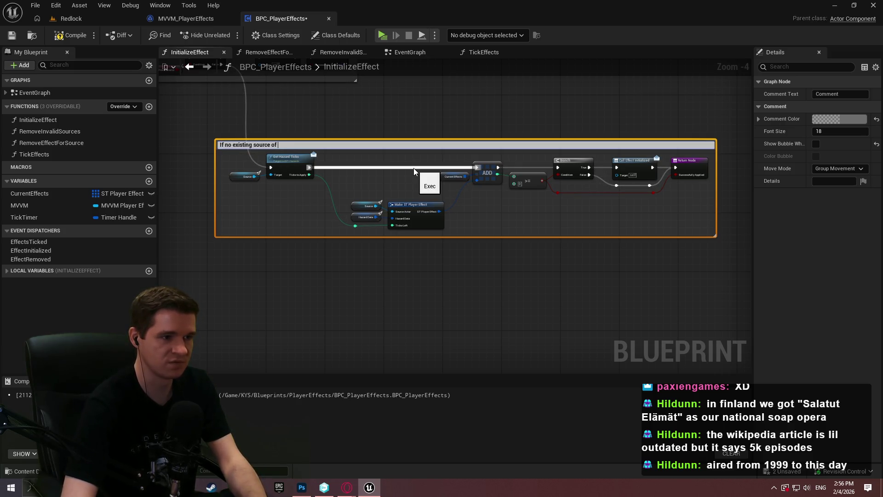
type("that o")
key("BackSpace")
key("BackSpace")
key("BackSpace")
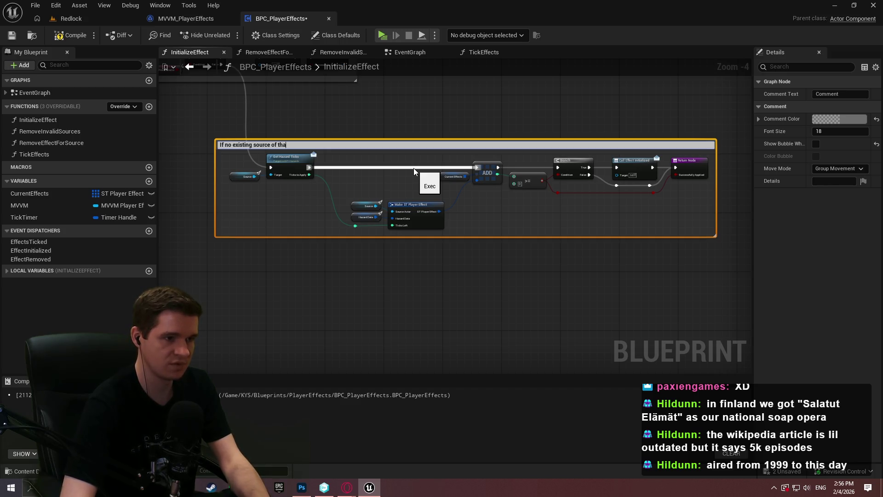
key("BackSpace")
key("BackSpace")
key("BackSpace")
type("source of the same object was found, add our new effect to the array")
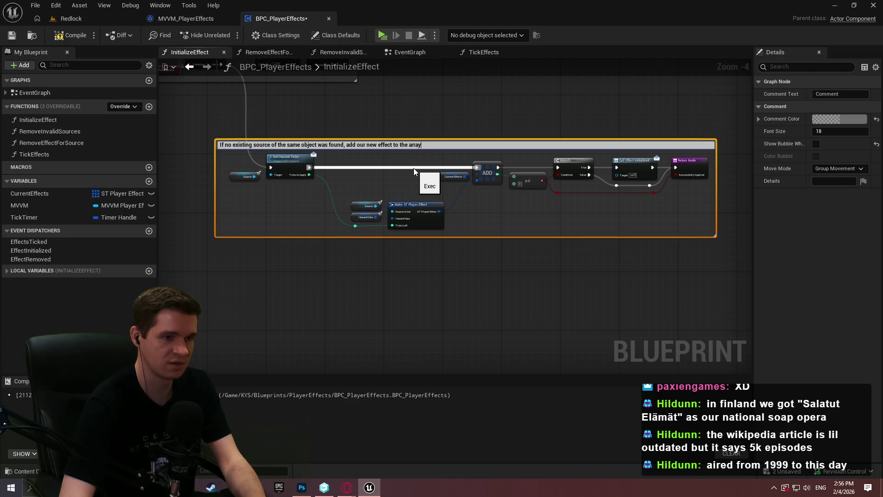
key("Return")
Zoom out to view all InitializeEffect comment groups and save the blueprint
left_click(432, 120)
scroll(243, 111, "down", 2)
scroll(209, 97, "down", 1)
left_click_drag(209, 98, 412, 228)
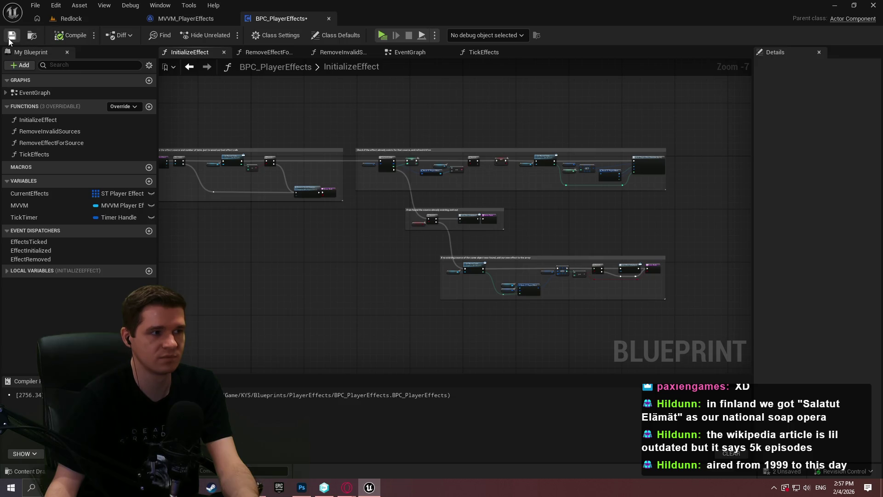
left_click(10, 37)
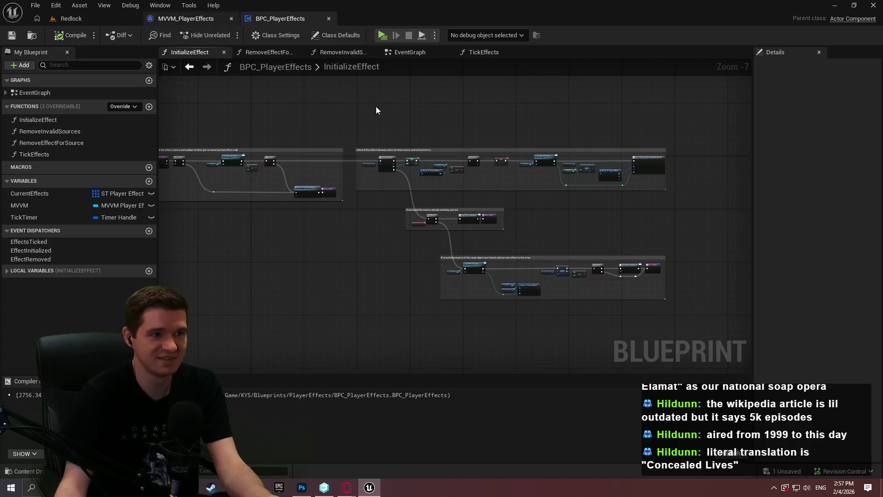
Open the RemoveEffectForSource function graph zoomed out, then switch to the Opera browser
left_click(271, 53)
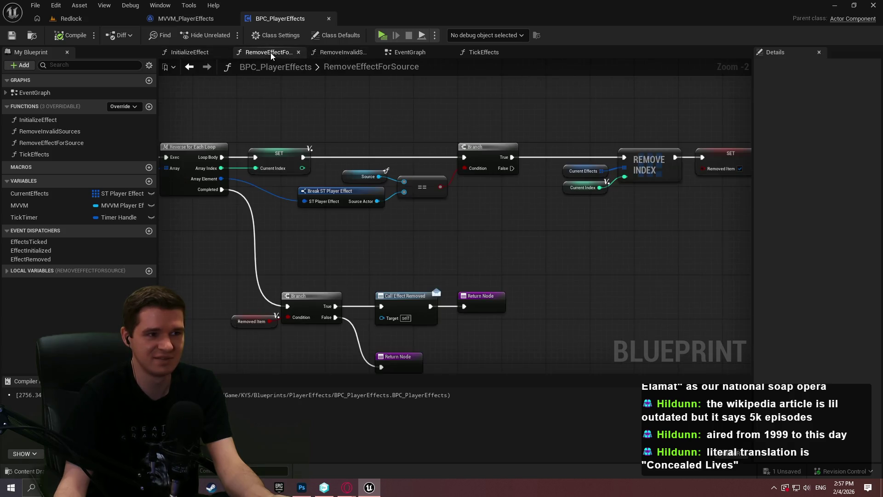
scroll(611, 128, "down", 3)
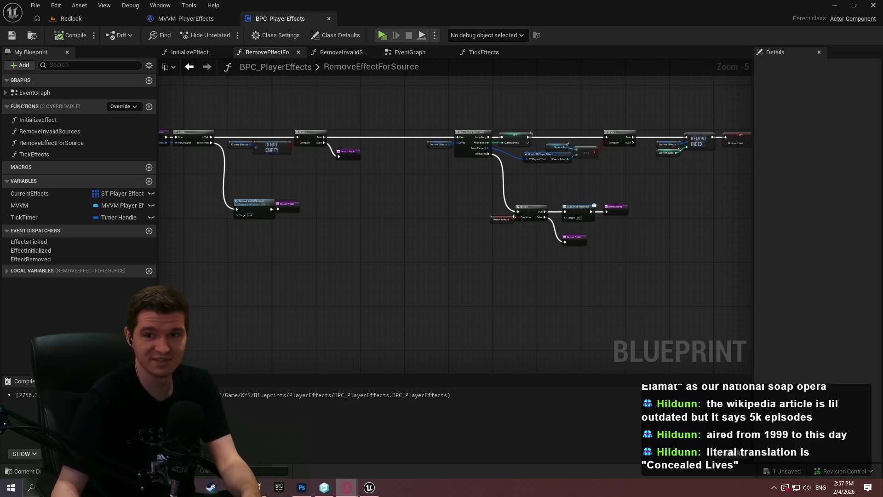
key("alt+Tab")
scroll(696, 219, "down", 5)
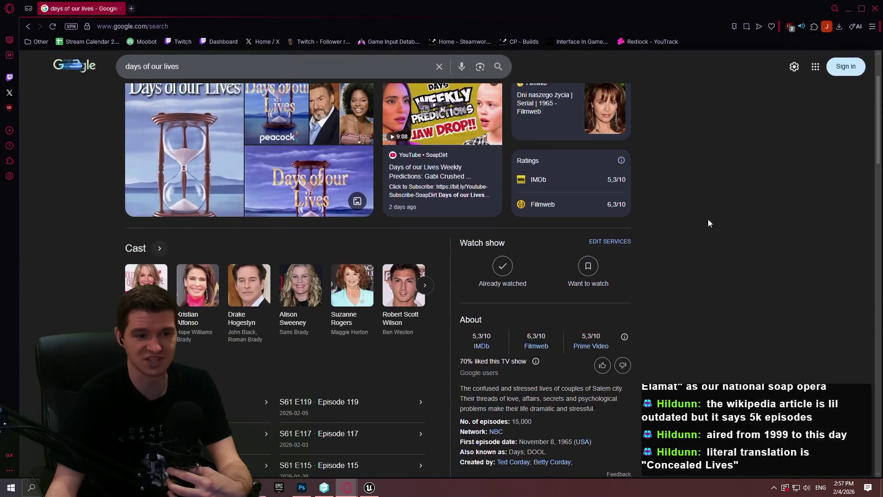
Browse the Google results for Days of Our Lives, then close the Opera window
scroll(738, 221, "down", 2)
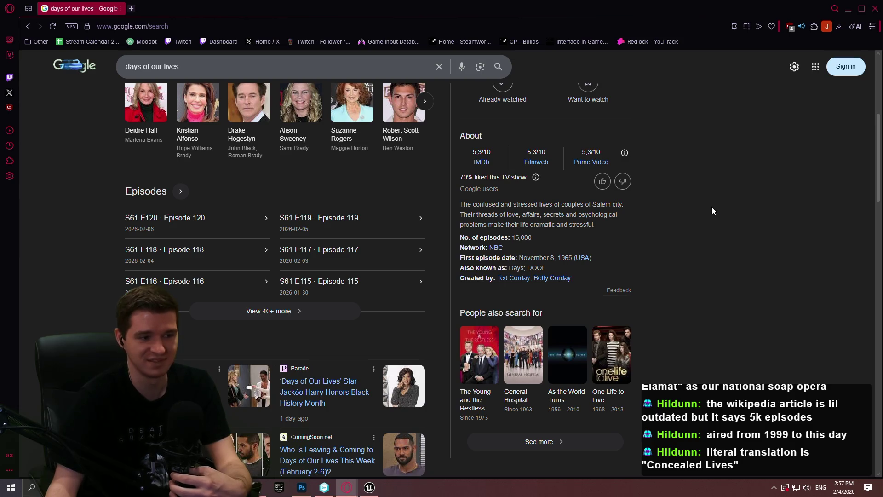
scroll(714, 206, "up", 6)
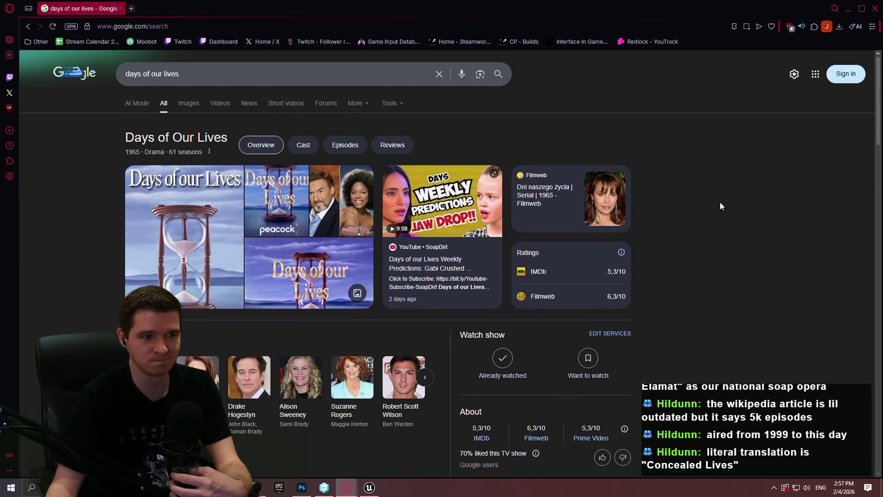
scroll(720, 206, "down", 6)
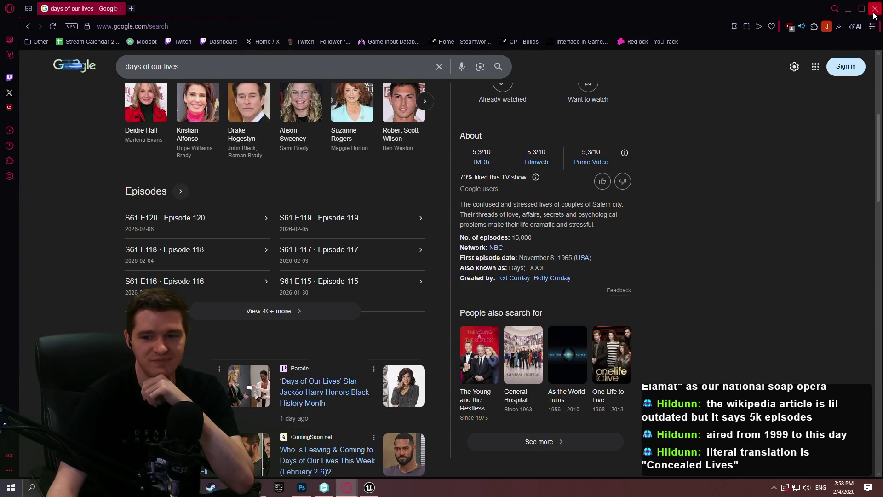
left_click(875, 10)
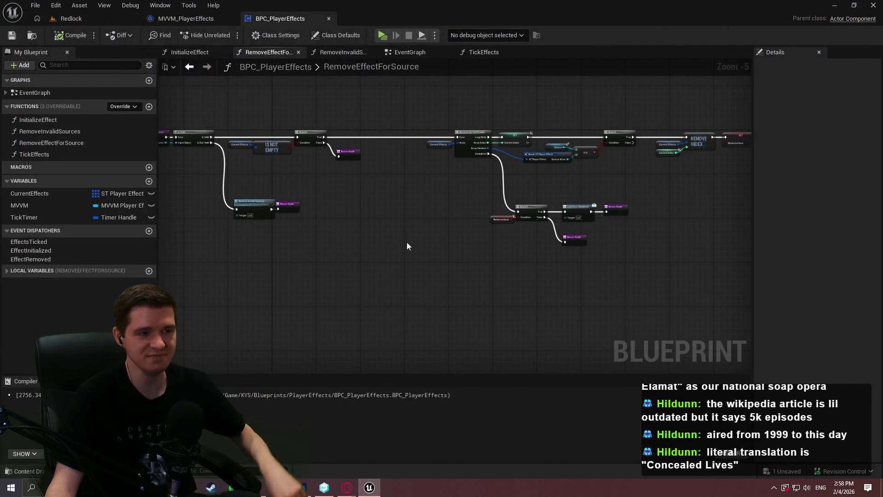
Comment the entry nodes 'Double check if the source is valid; if not, quickly remove invalid sources'
left_click_drag(412, 245, 593, 245)
scroll(531, 186, "up", 2)
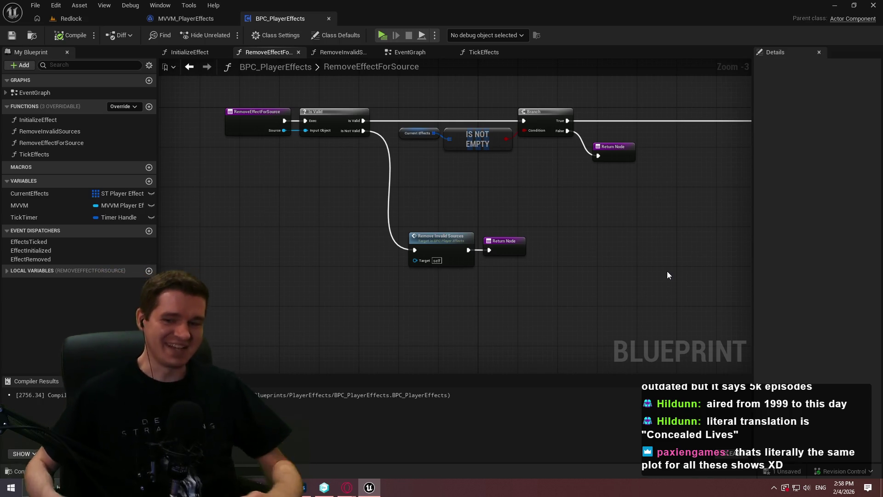
left_click_drag(661, 305, 532, 247)
key("ctrl+a")
key("c")
key("BackSpace")
type("Do")
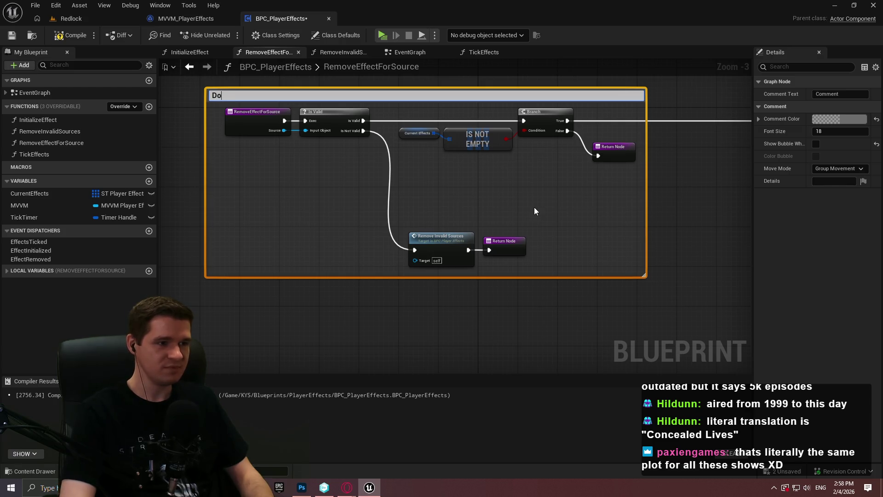
type("uble check if ")
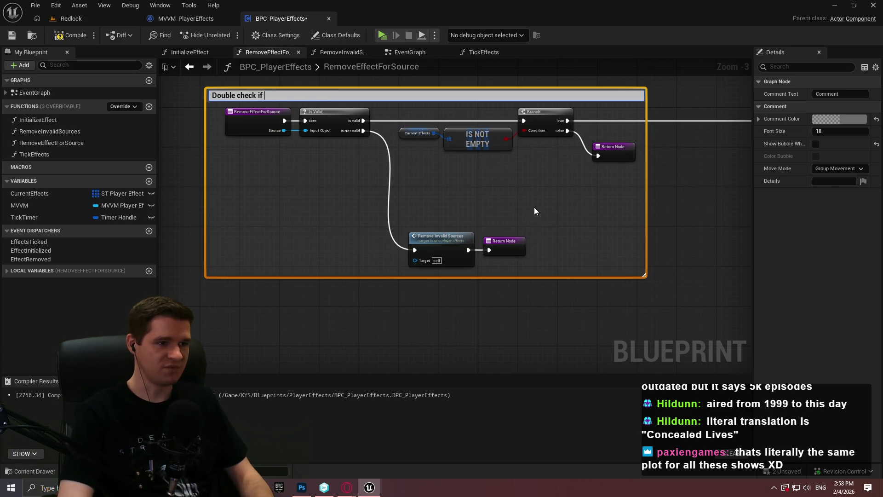
type("the source is valid")
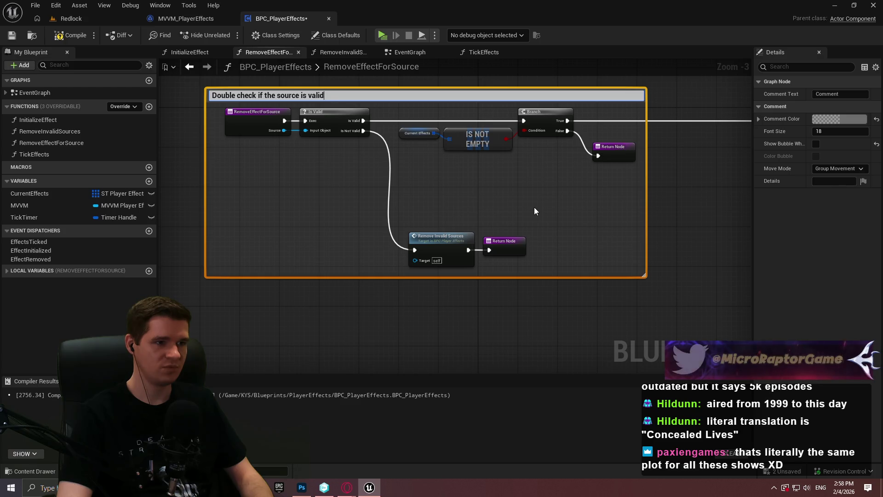
type("; if not")
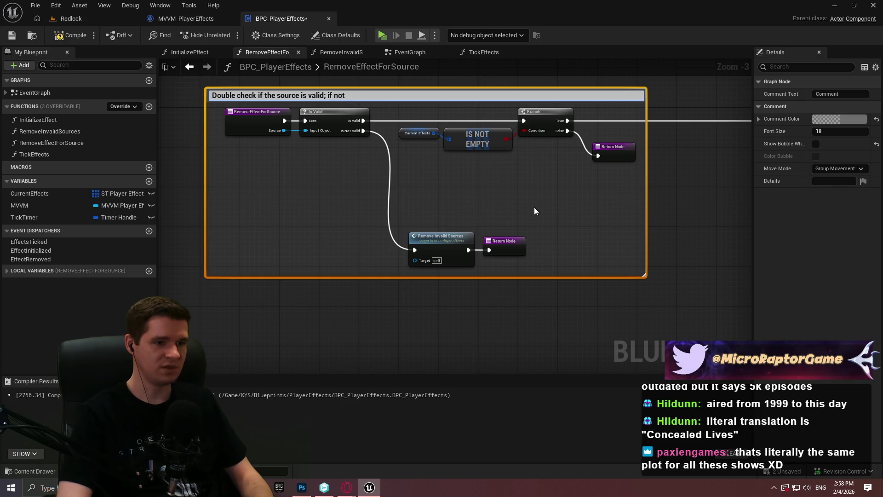
type(", quickly")
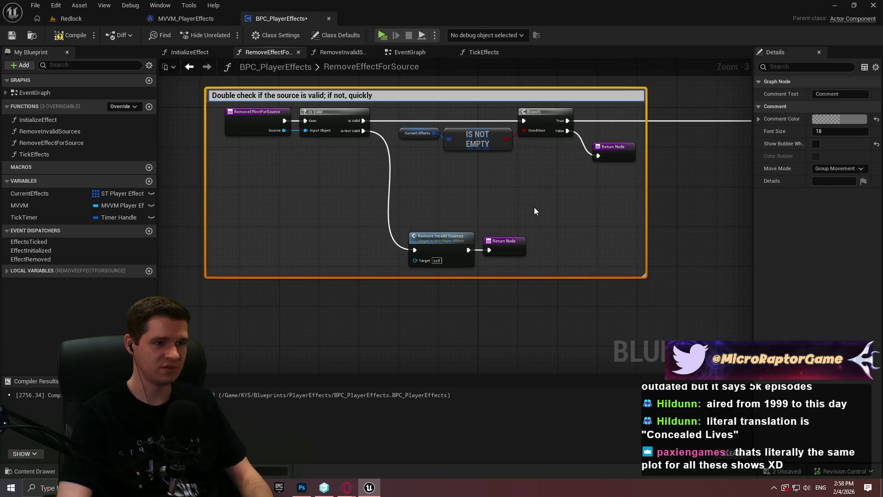
type(" invalid")
key("BackSpace")
type("ate")
key("BackSpace")
key("BackSpace")
key("BackSpace")
type("remo")
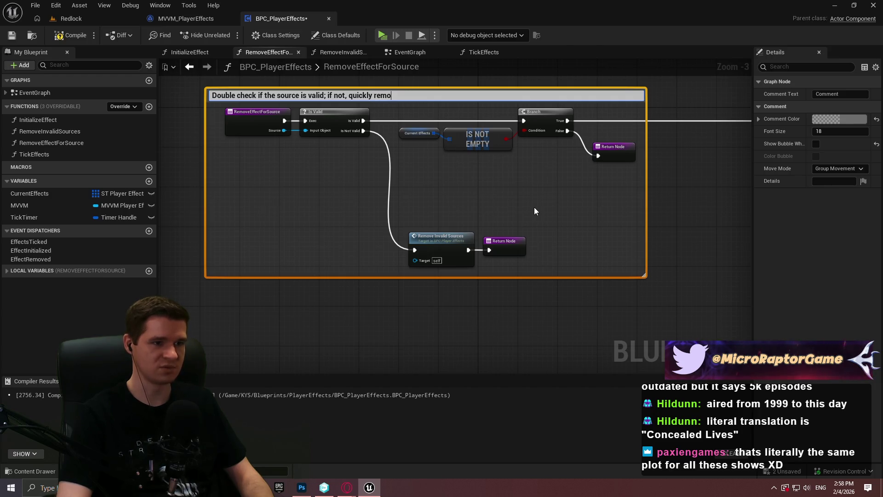
type("ve invalid sources")
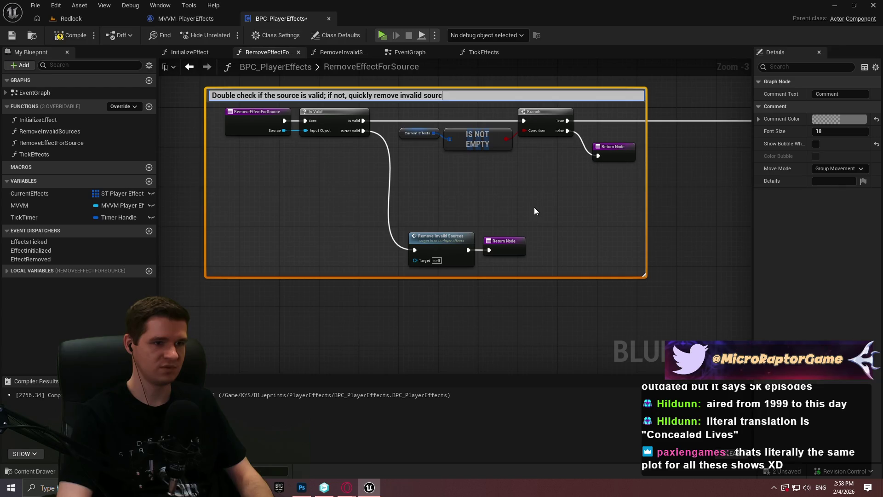
key("BackSpace")
key("Return")
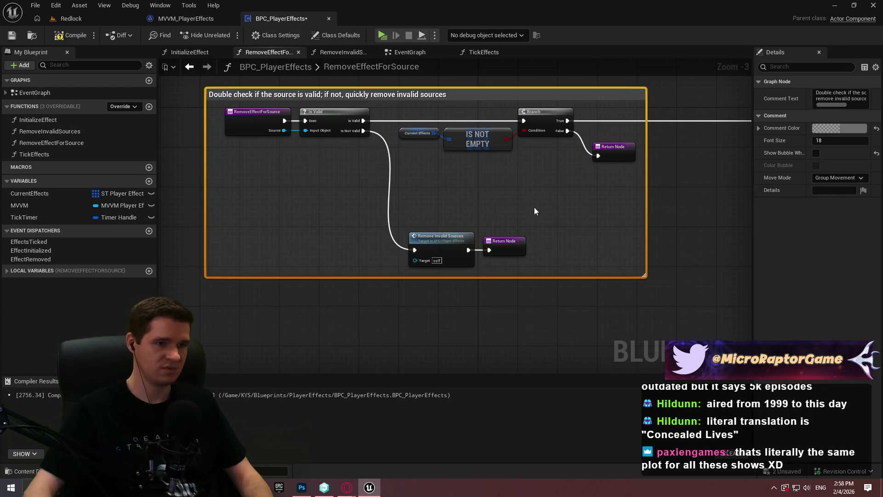
Append '-- also check if we actually have effects present' to that comment's title
double_click(442, 138)
left_click(255, 137)
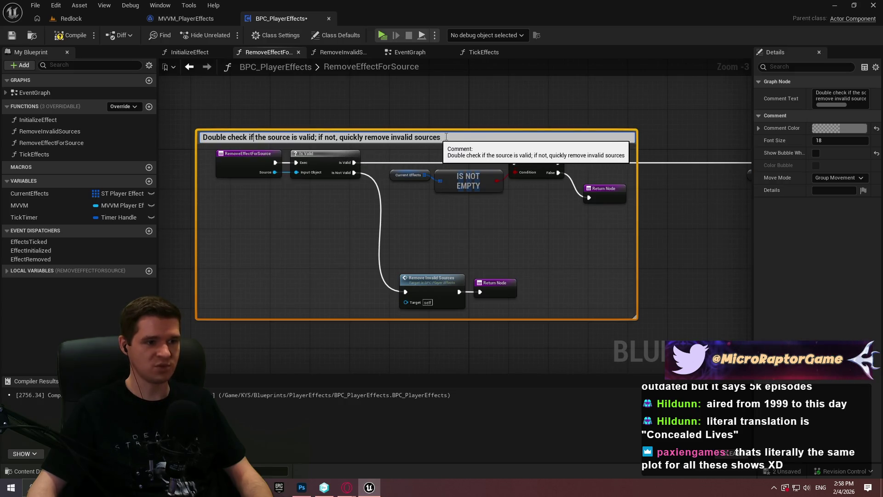
type("-- also check if we actually have")
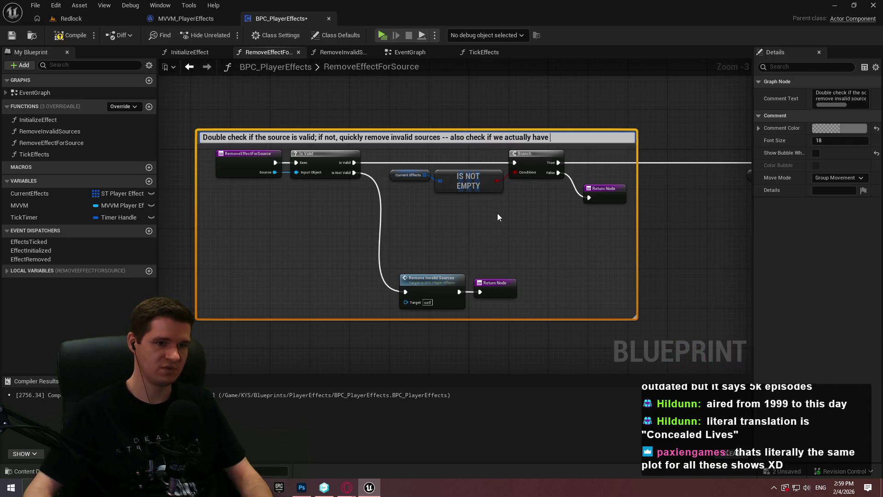
type(" efe")
key("BackSpace")
type("fects present")
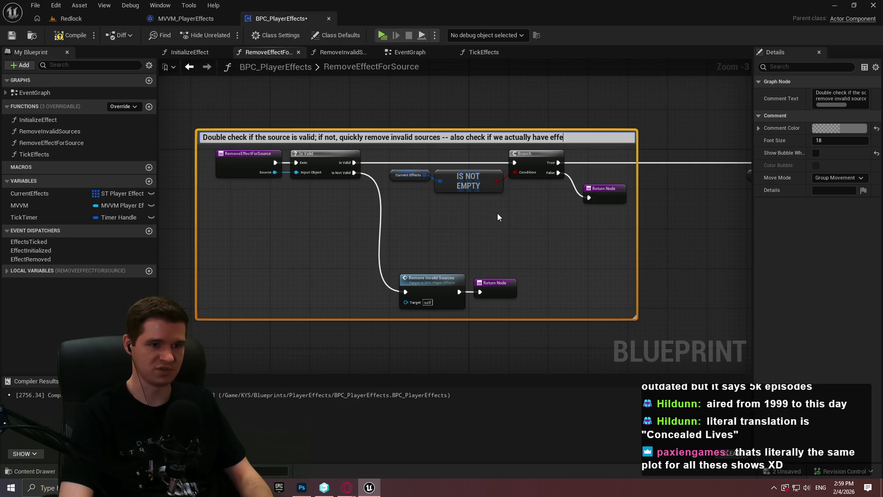
key("Return")
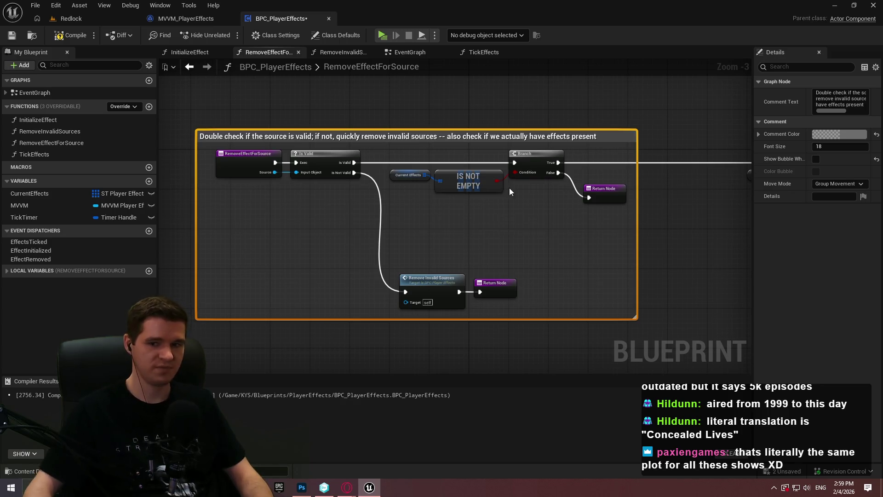
scroll(495, 197, "down", 3)
left_click(600, 187)
scroll(600, 187, "up", 3)
Wrap the Reverse for Each Loop nodes in a comment about finding and removing the wanted effect
mouse_move(564, 171)
left_mouse_down()
mouse_move(272, 124)
mouse_move(281, 125)
left_mouse_up()
type("c")
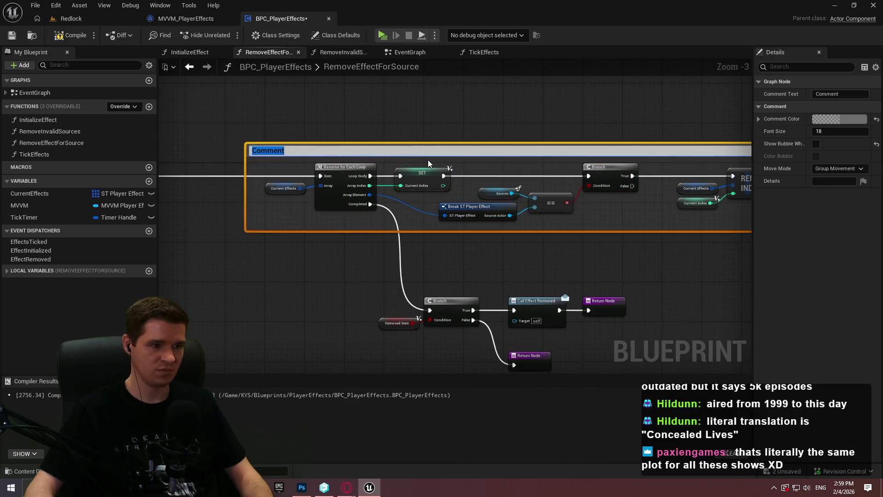
type("Loop through our effec")
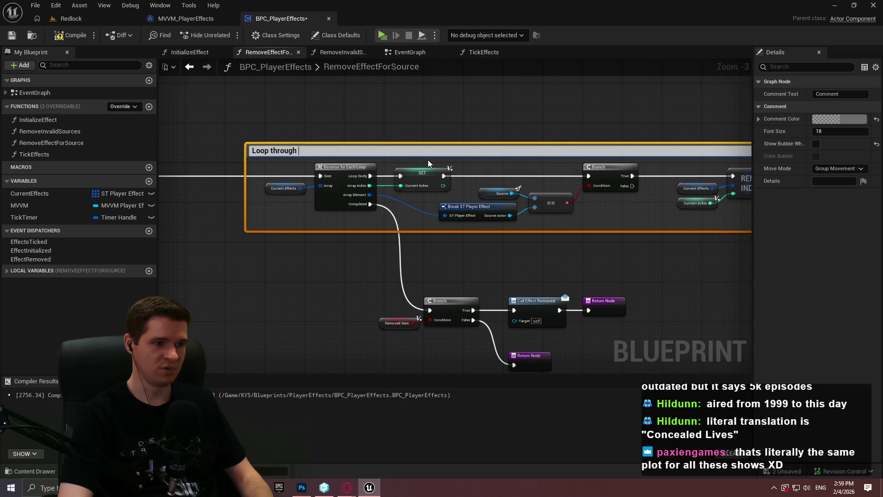
type("ts to")
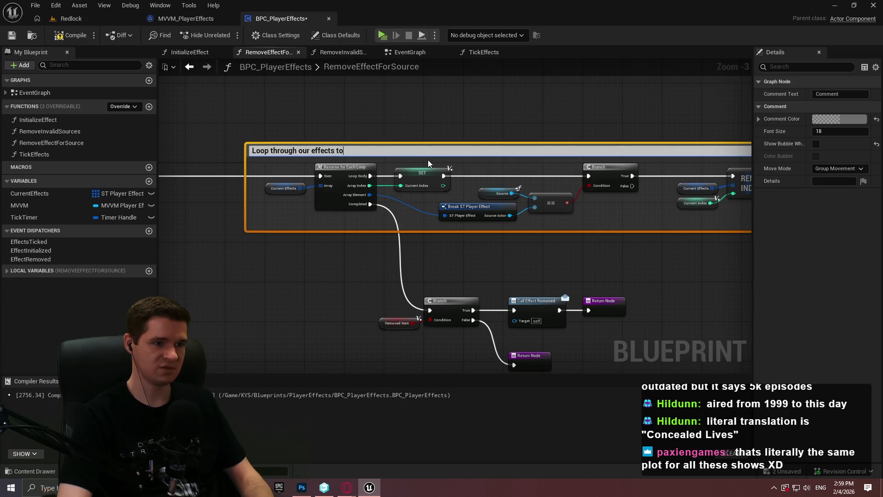
type(" find the")
type(" one we want to")
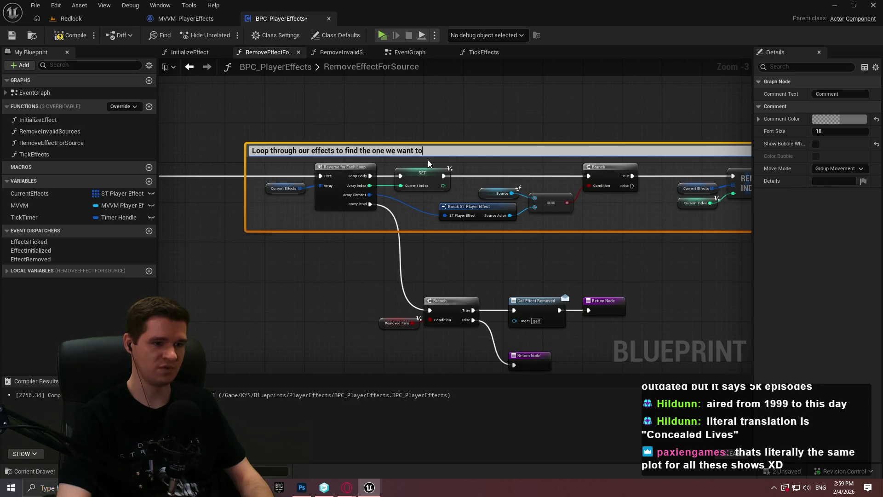
type(" remove and remove it")
key("Return")
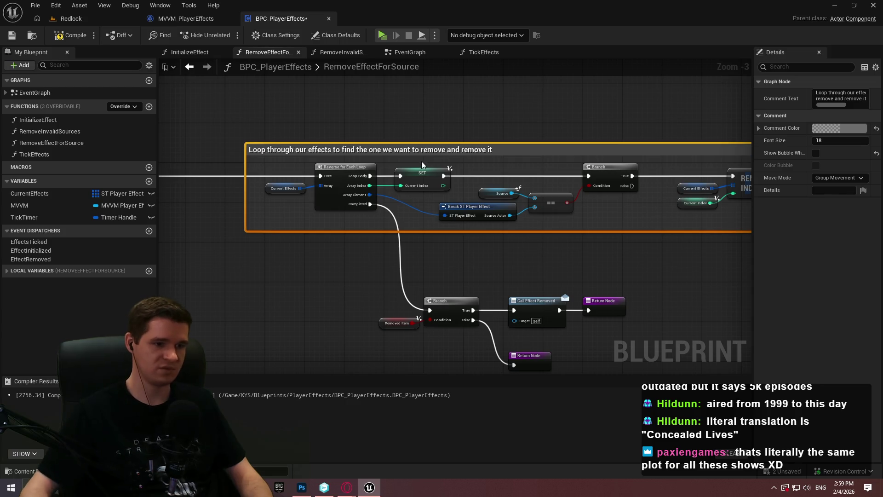
mouse_move(585, 308)
left_mouse_down()
mouse_move(484, 278)
mouse_move(332, 213)
left_mouse_up()
Title the final nodes' comment 'If successfully removed, call a dispatcher' and save BPC_PlayerEffects
type("c")
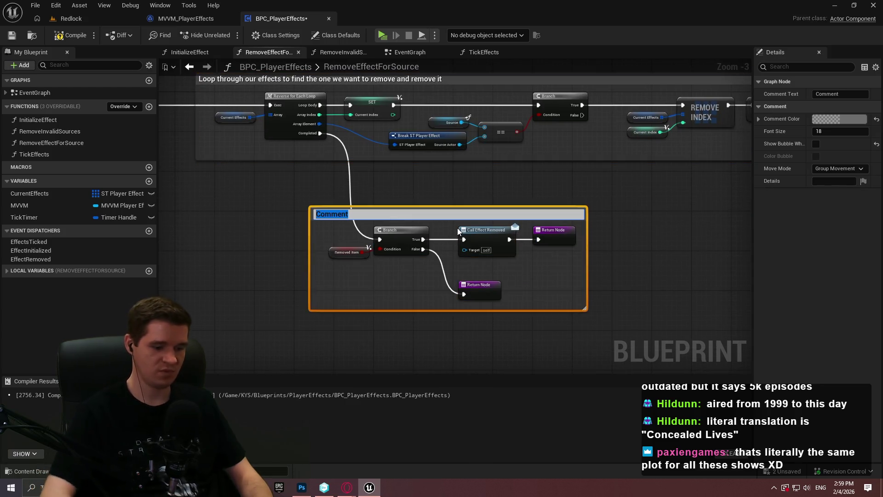
type("If successfully removed,")
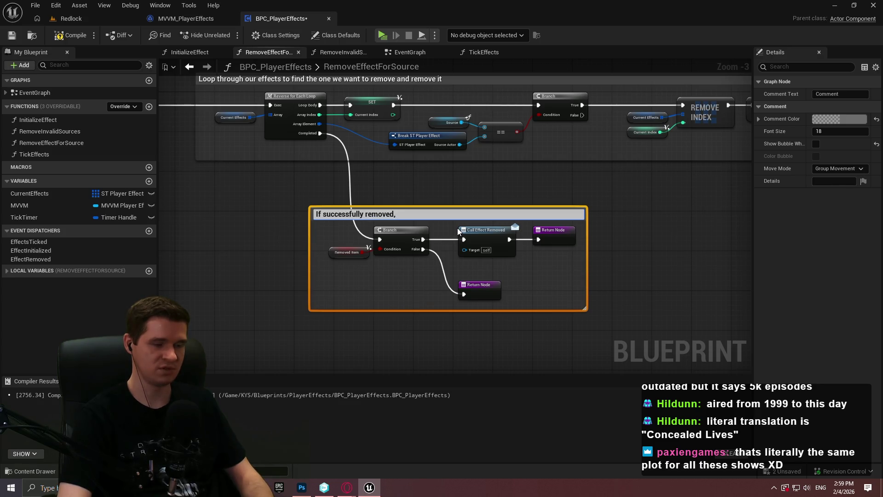
type("call a di")
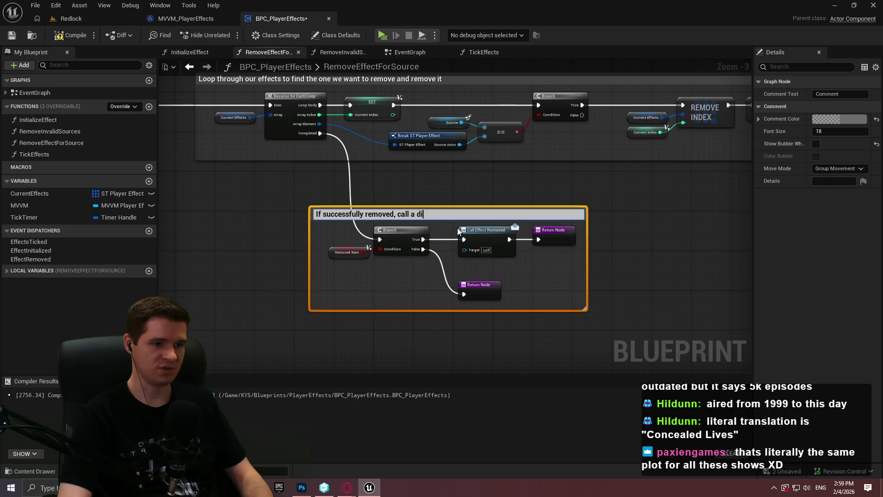
type("spatcher")
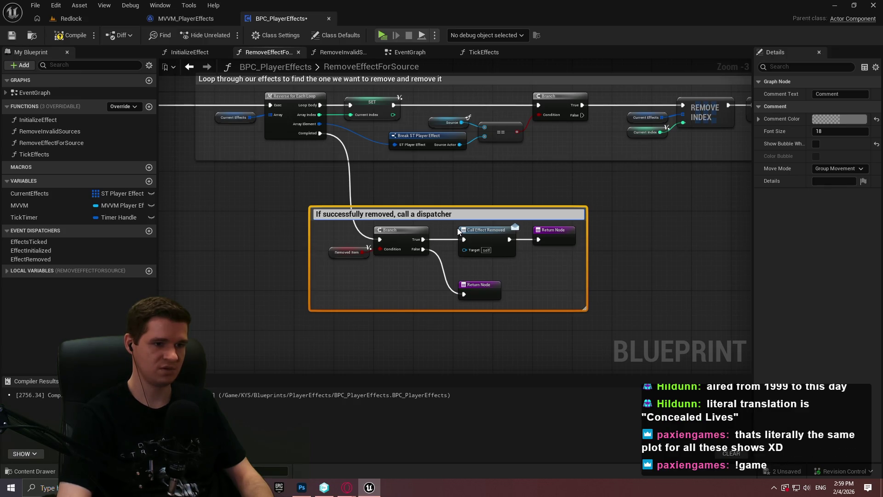
key("Return")
left_click(680, 241)
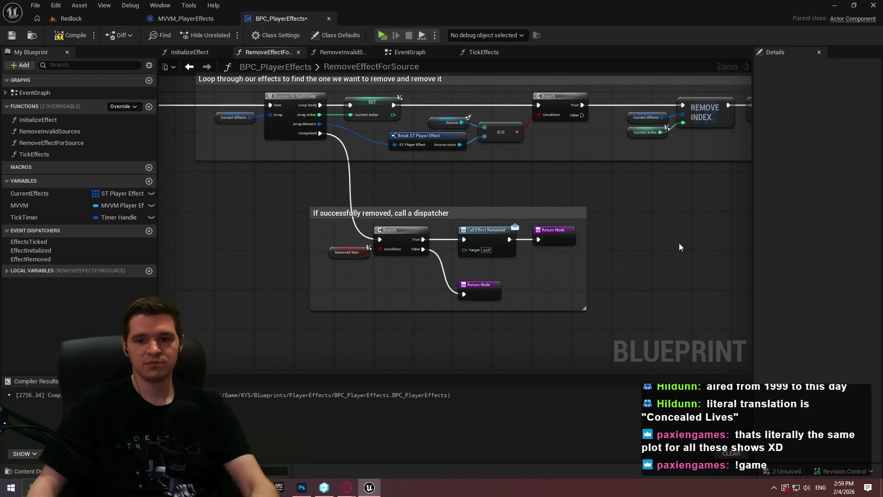
left_click(19, 37)
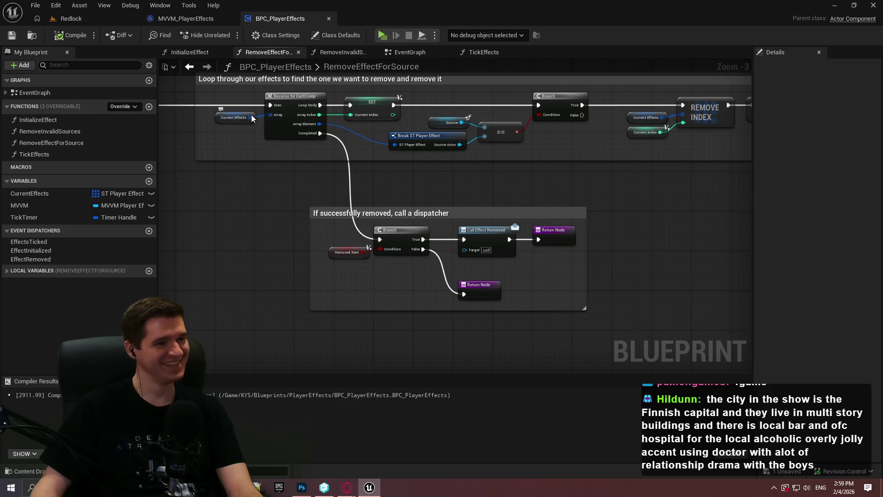
scroll(622, 222, "down", 3)
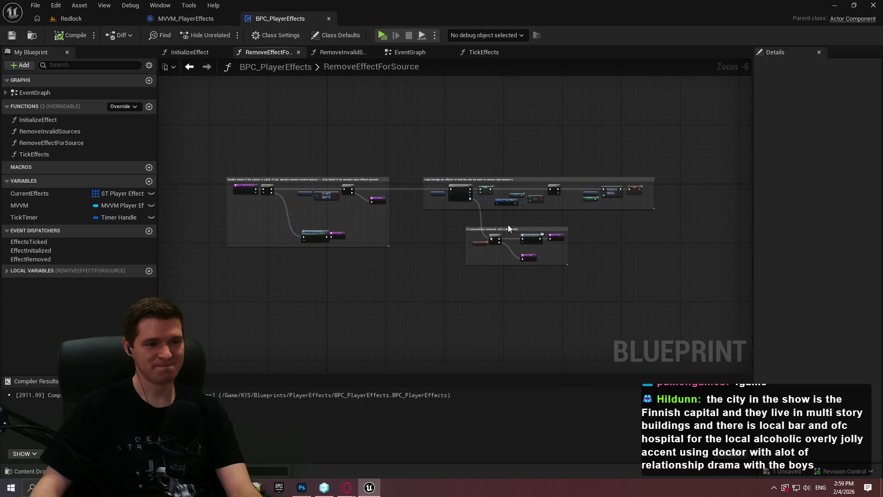
scroll(534, 216, "up", 3)
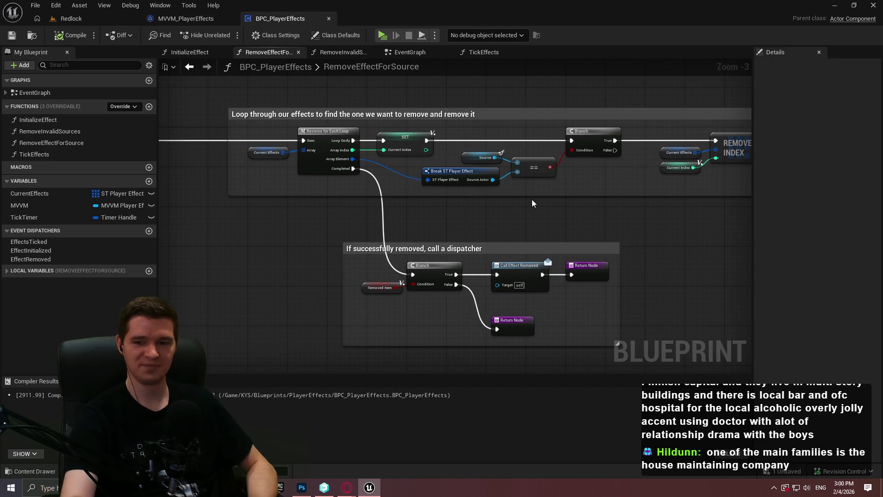
scroll(627, 249, "down", 3)
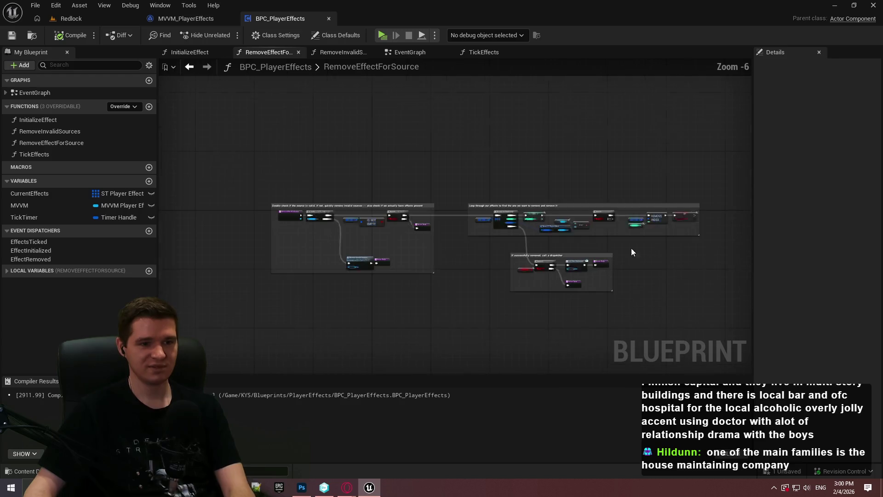
In RemoveInvalidSources, comment the entry, IS NOT EMPTY and Branch nodes 'Check if we have effects before trying to validate'
left_click(354, 48)
scroll(509, 164, "down", 6)
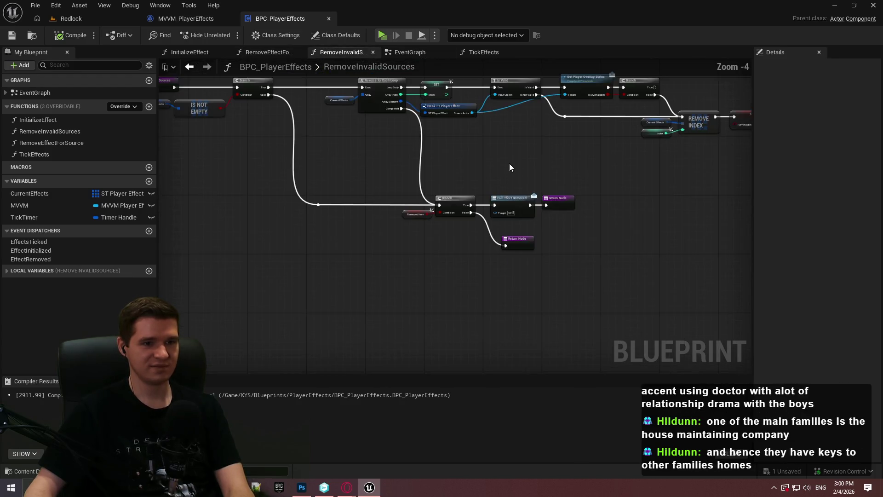
scroll(436, 183, "up", 2)
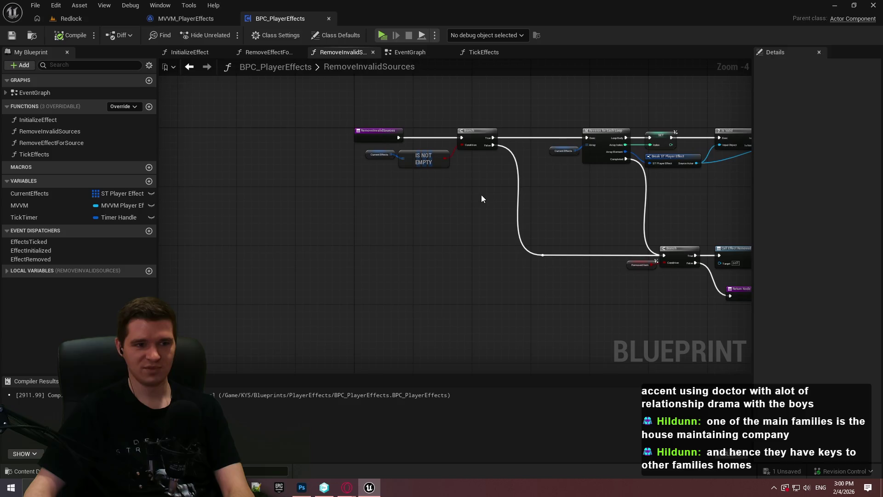
scroll(490, 188, "up", 1)
mouse_move(526, 177)
left_mouse_down()
mouse_move(495, 216)
mouse_move(390, 237)
mouse_move(512, 250)
mouse_move(470, 217)
mouse_move(294, 161)
left_mouse_up()
mouse_move(527, 254)
left_mouse_down()
mouse_move(394, 168)
mouse_move(463, 247)
left_mouse_up()
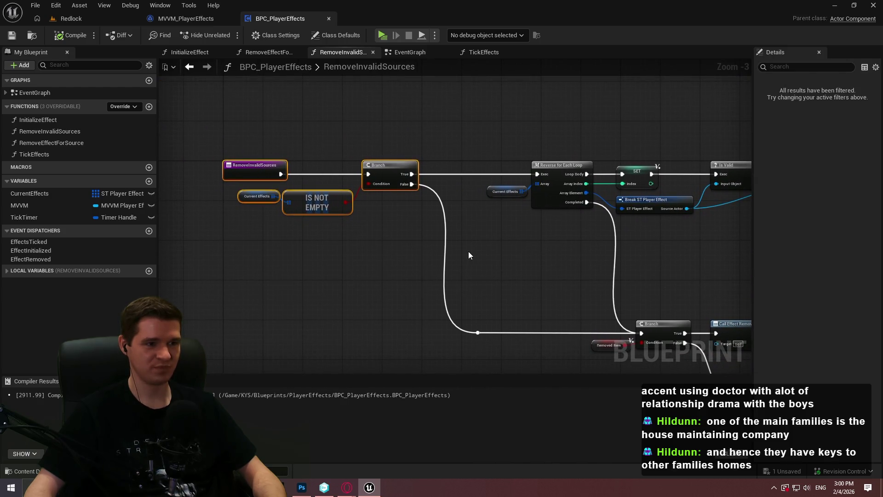
type("c")
type("Check if ")
type("we have effects")
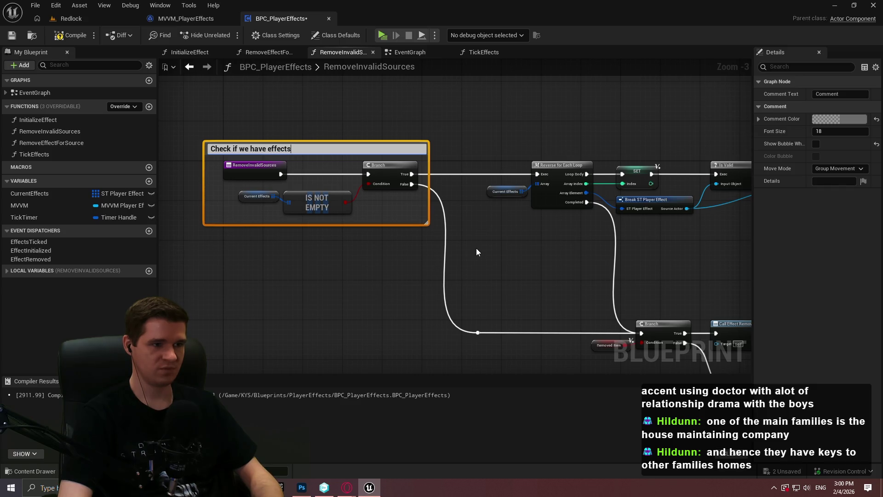
type("efore ")
type("trying to validate")
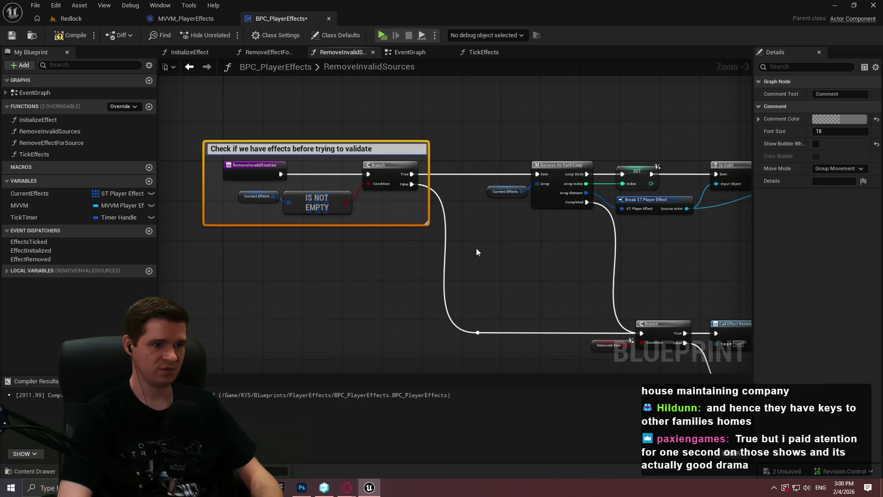
key("Return")
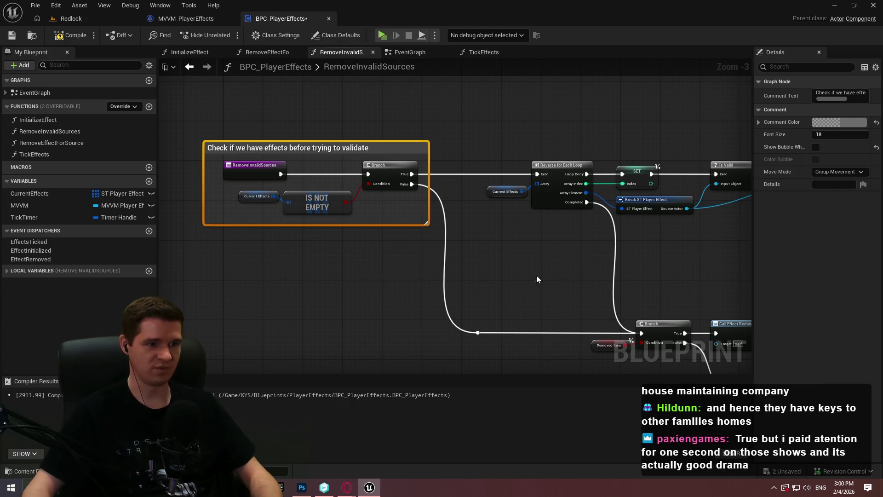
left_click_drag(531, 269, 514, 192)
mouse_move(583, 278)
left_mouse_down()
mouse_move(528, 245)
mouse_move(294, 148)
left_mouse_up()
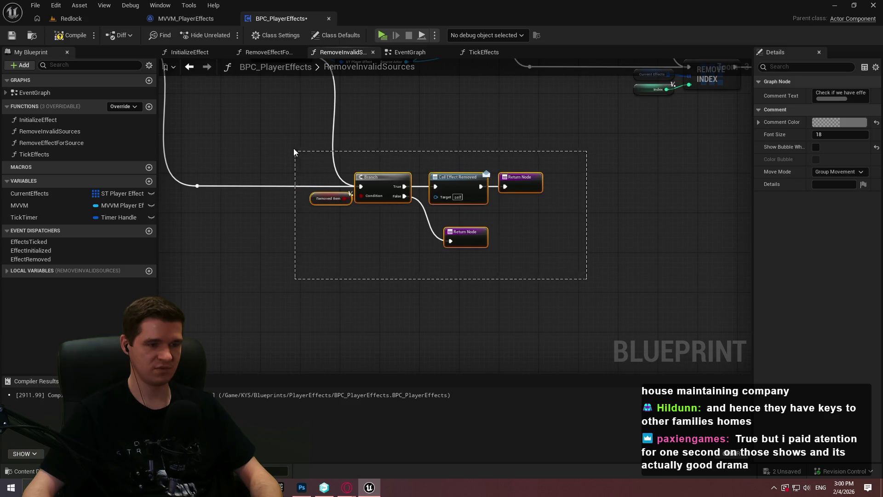
Title the comment over the lower Branch and Return nodes 'If we successfully removed an item, call a dispatcher'
type("cIf we ")
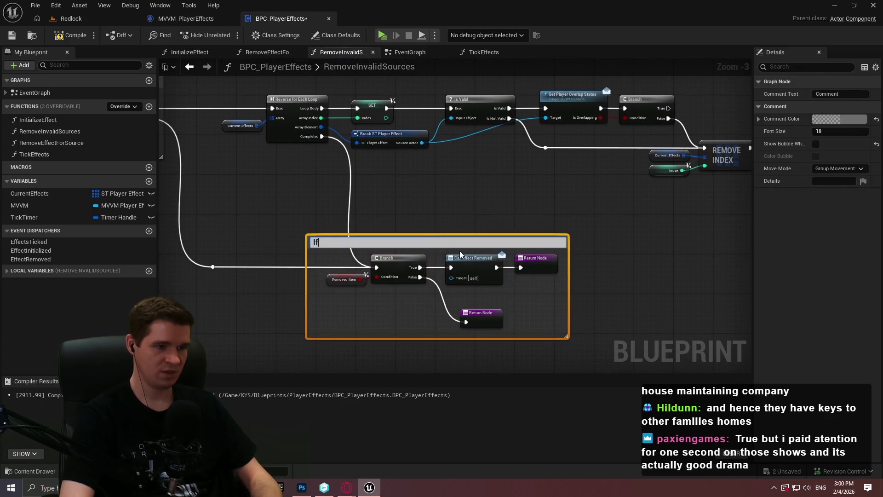
type("successf")
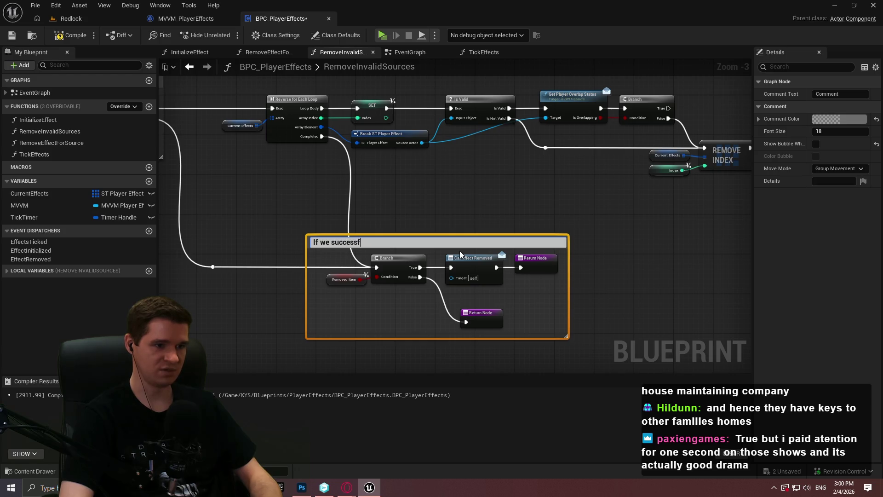
type("ully removed an item, call a")
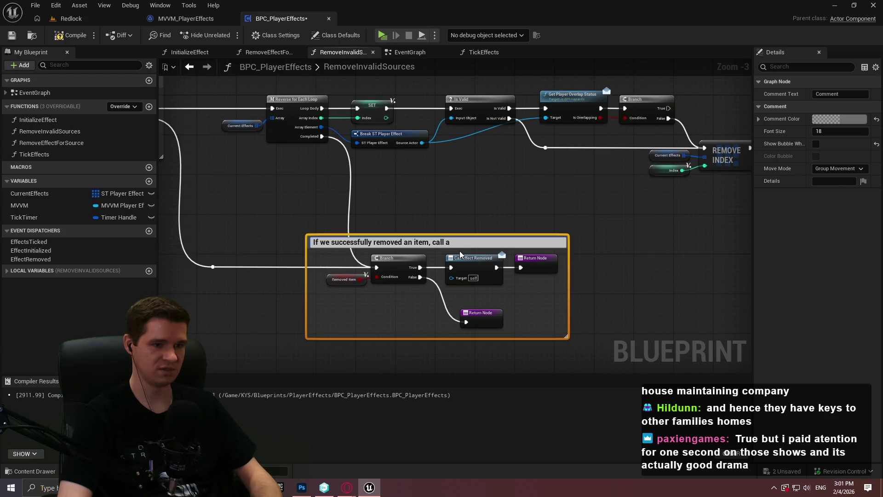
type(" dispatcher")
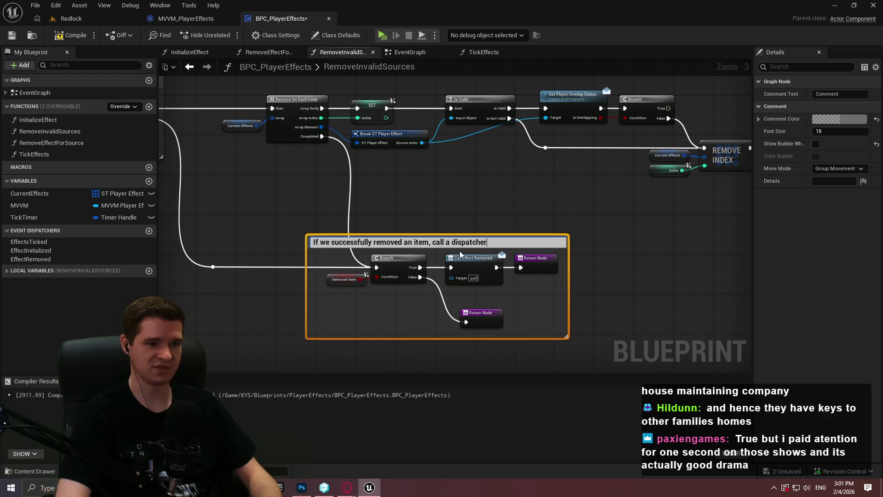
key("Return")
scroll(482, 215, "down", 2)
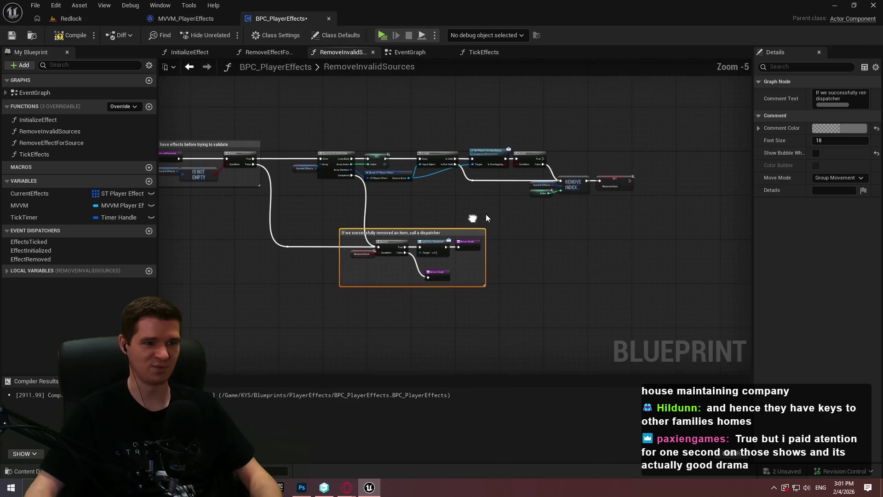
scroll(458, 204, "up", 3)
scroll(553, 213, "down", 2)
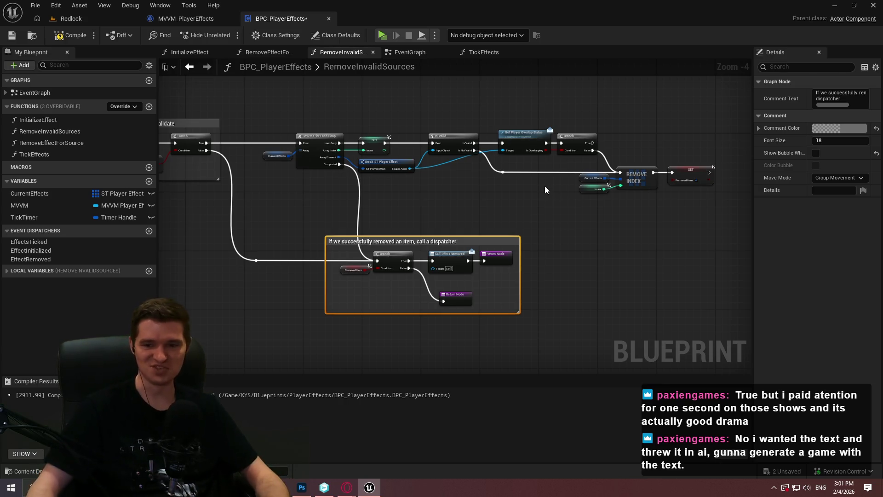
Select the top-row loop and validity-check nodes and wrap them in a new comment
left_click_drag(501, 177, 468, 186)
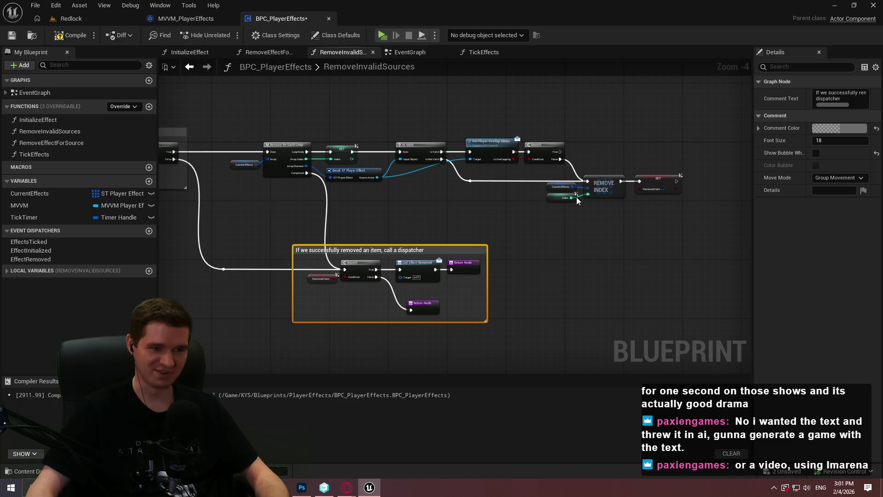
left_click_drag(509, 216, 524, 234)
mouse_move(717, 238)
left_mouse_down()
mouse_move(300, 133)
mouse_move(218, 120)
mouse_move(226, 133)
left_mouse_up()
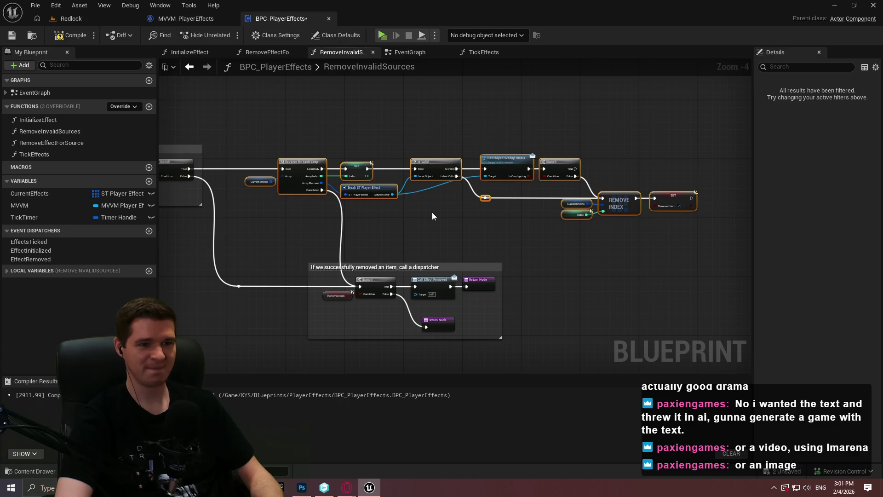
key("c")
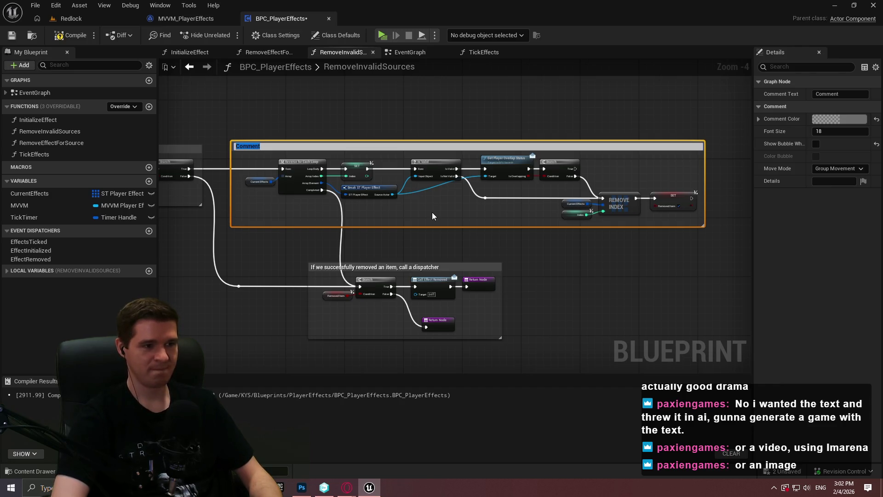
Title the loop comment 'Check if our source actor is still valid, and if so check if the player is still over…', then compile and save
type("Check")
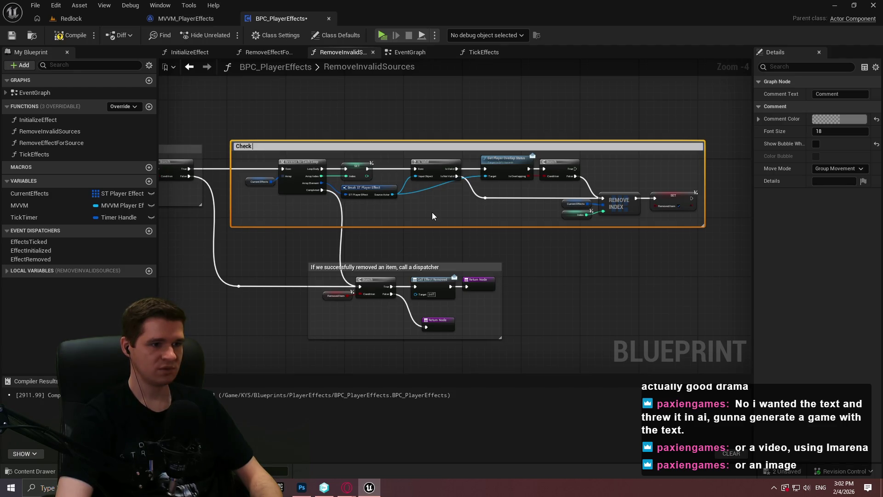
type(" if our source ac")
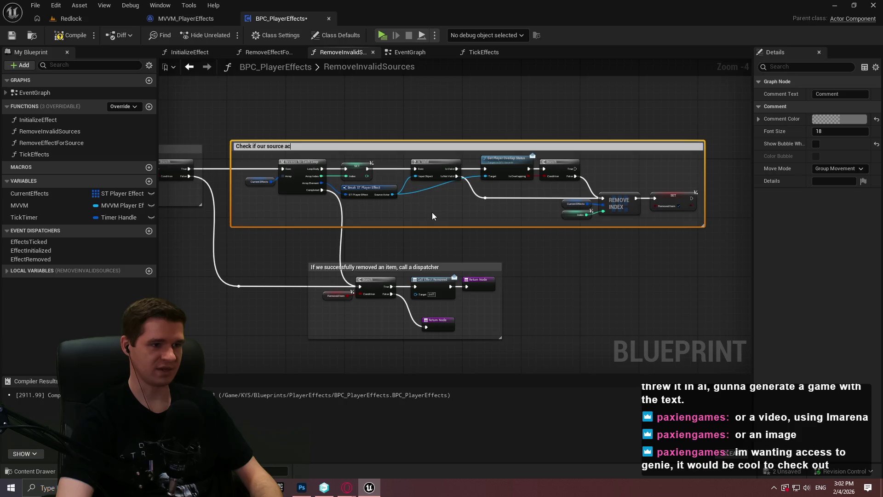
type("tor is still valid, and ")
type("if so che")
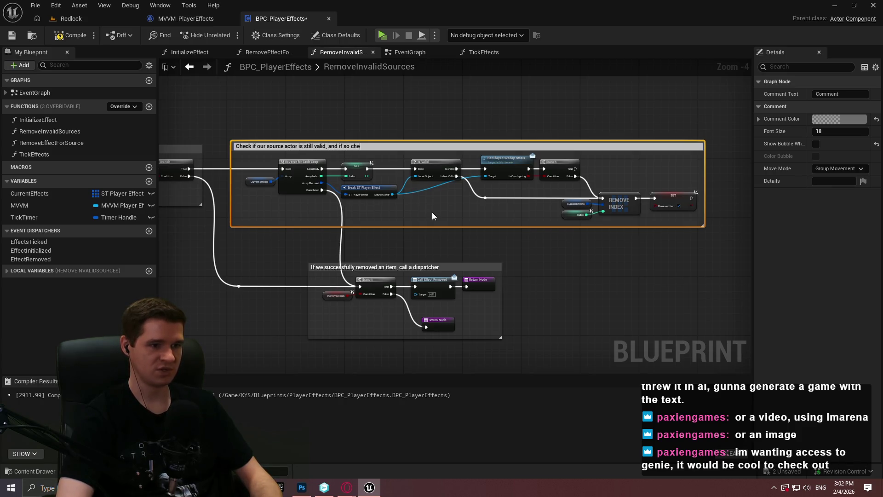
type("ck if the player is sti")
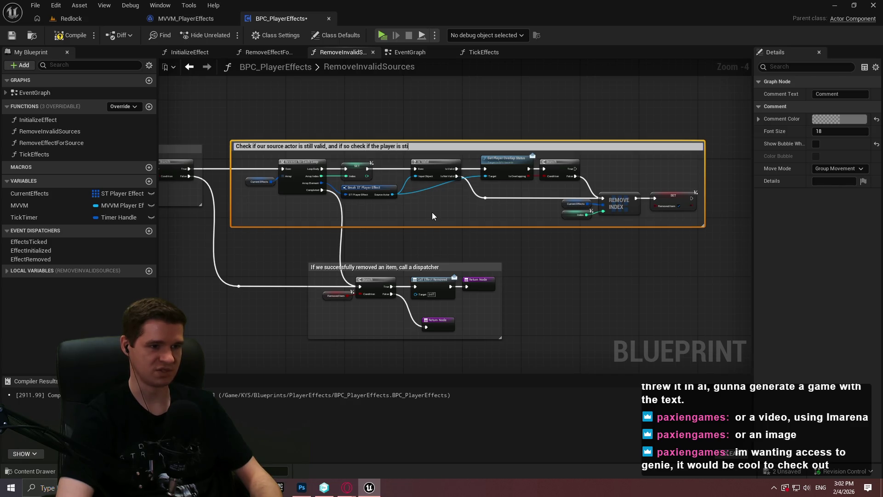
type("ll overlapp")
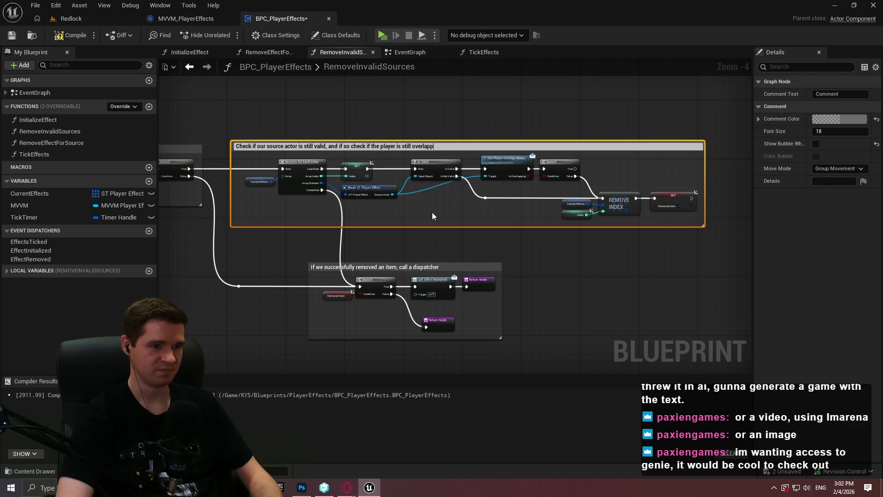
type("ing -- either is false, remove the effec")
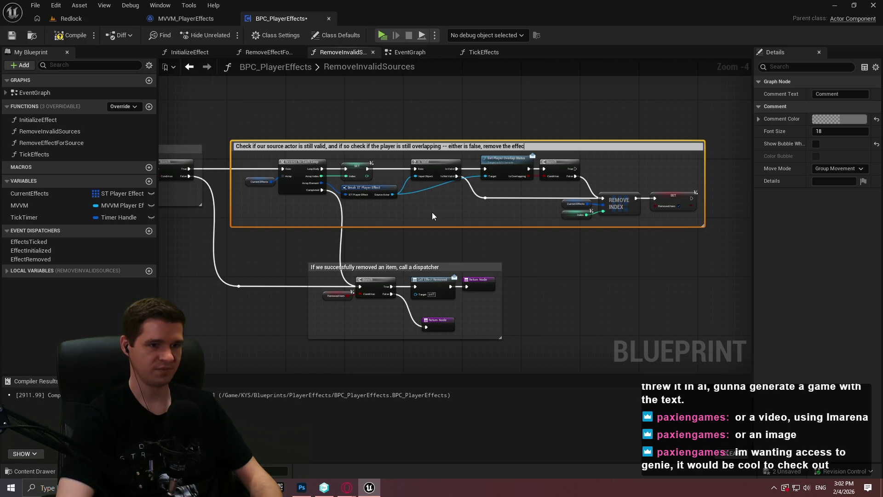
type("t")
key("Return")
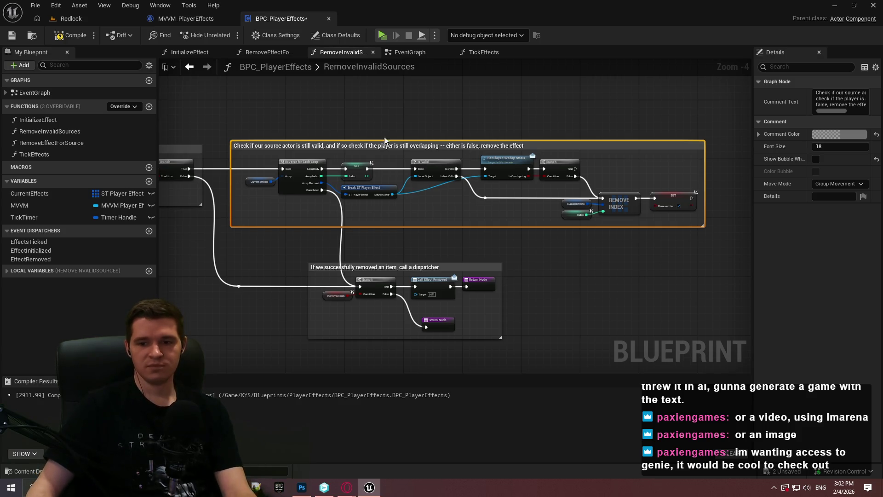
left_click(72, 35)
left_click(11, 35)
Look over the effects-check block, then move on to the EventGraph
left_click(468, 131)
scroll(467, 131, "down", 2)
scroll(443, 186, "up", 2)
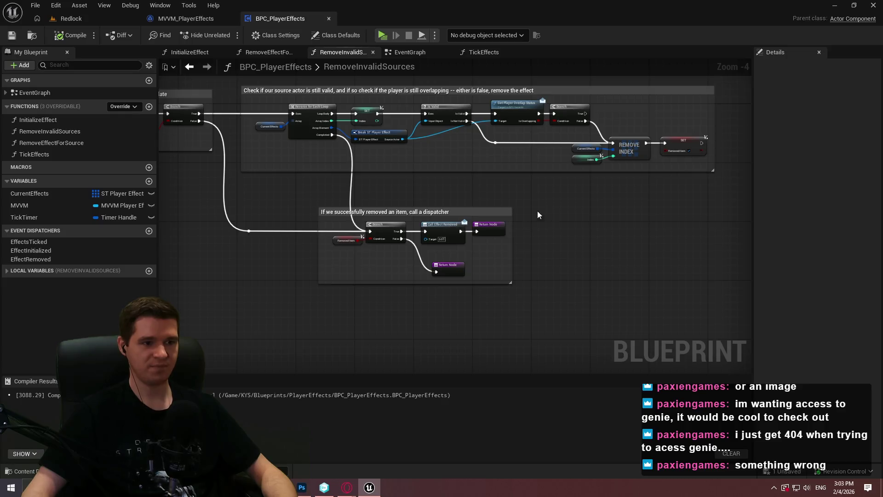
left_click_drag(566, 218, 699, 224)
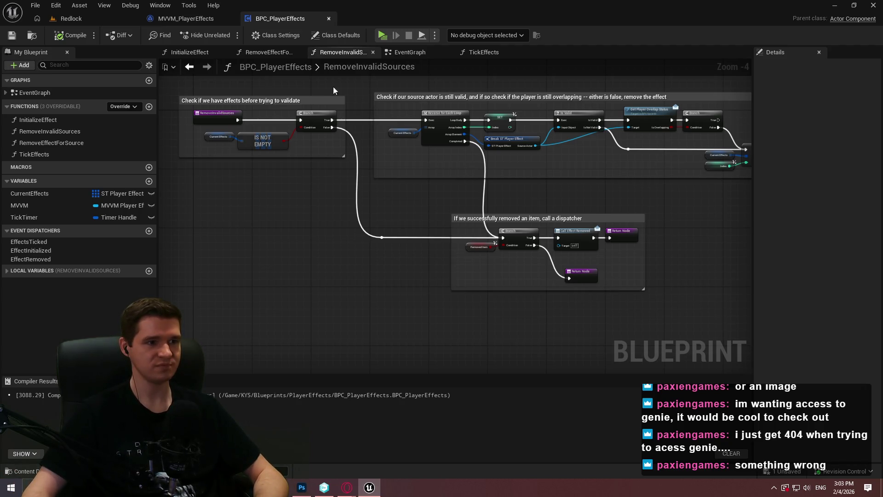
left_click(409, 52)
Wrap the Begin Play setup nodes in a comment 'Build and initialize the MVVM, setting up the listeners'
key("Home")
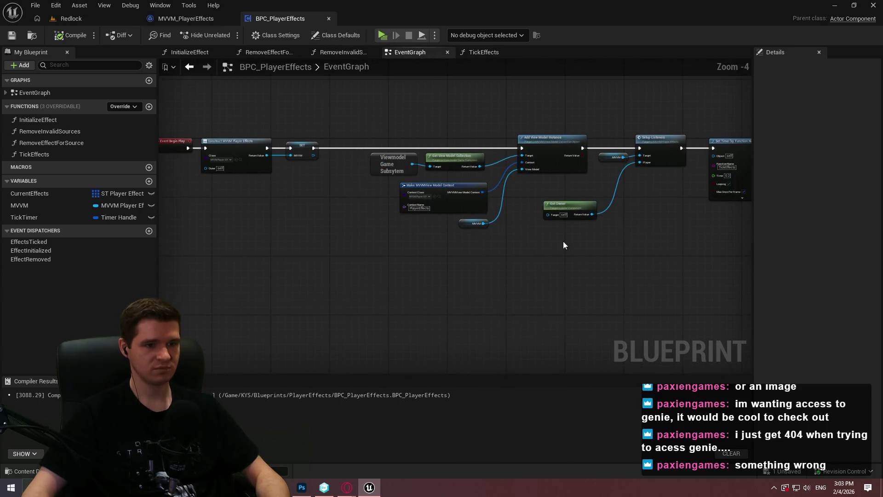
mouse_move(689, 275)
left_mouse_down()
mouse_move(239, 95)
mouse_move(186, 89)
mouse_move(199, 92)
left_mouse_up()
type("c")
type("Build and initi")
type("alize the MVVM")
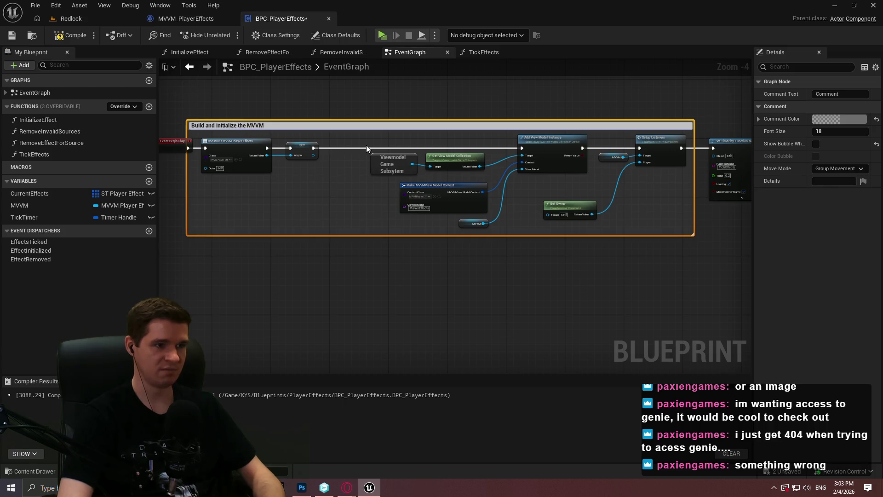
type(", setti")
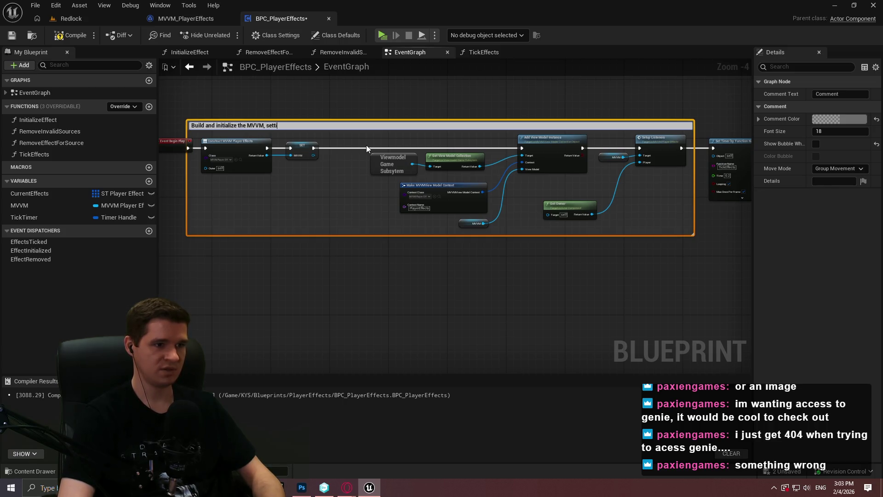
type("ng up the listeners")
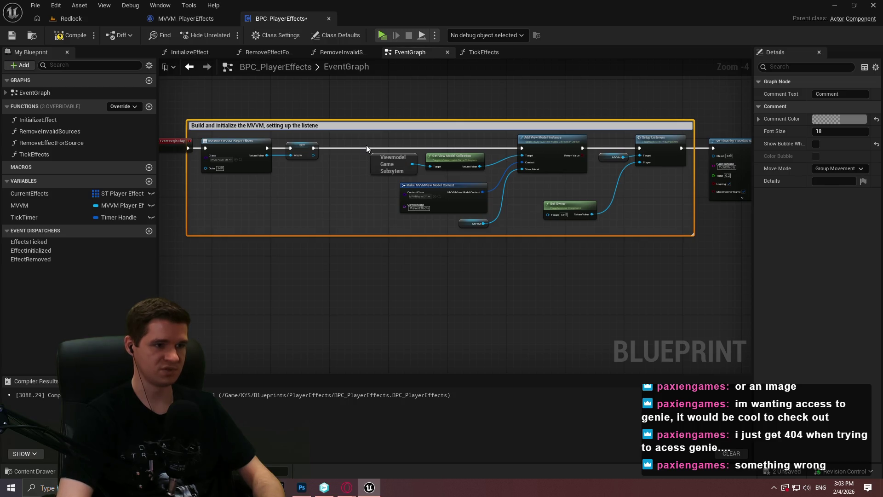
key("Return")
scroll(273, 108, "up", 2)
left_click(276, 115)
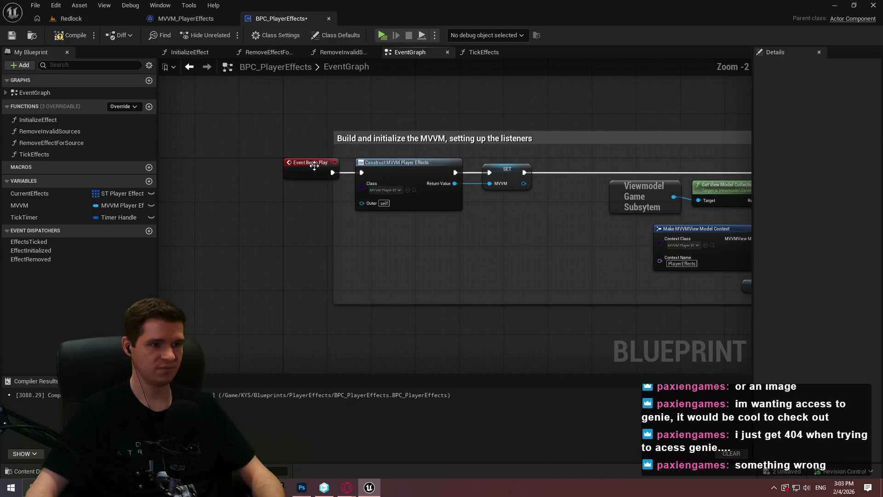
Wrap the Set Timer and SET nodes in a comment 'Set the tick effect timer in motion (5 ticks/s)' and reposition it
scroll(261, 262, "down", 3)
scroll(635, 259, "up", 2)
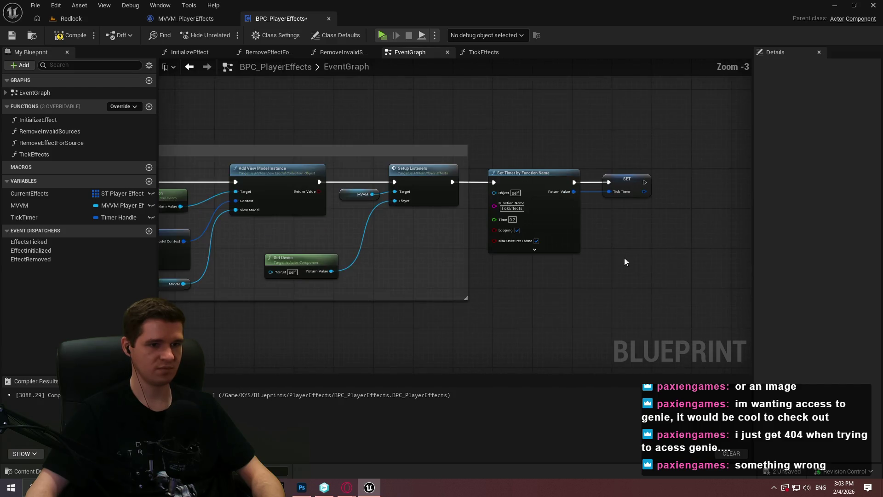
left_click_drag(671, 282, 445, 152)
type("c")
type("Set the")
type("e")
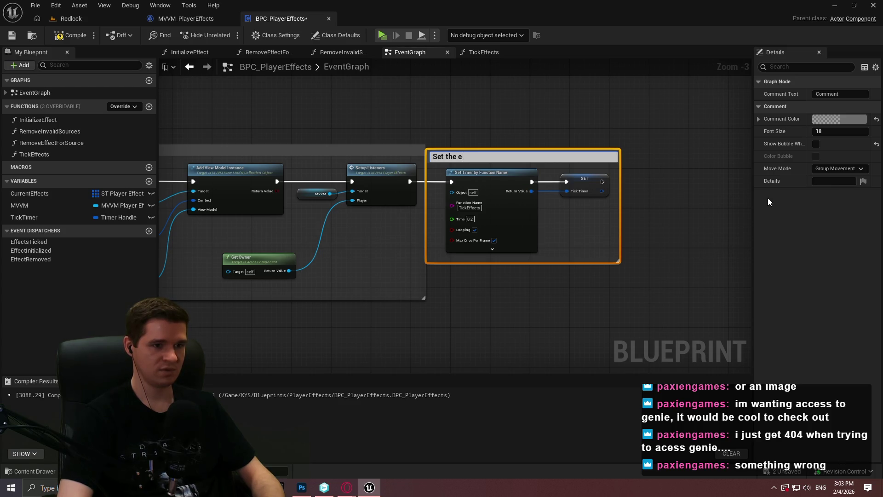
type(" titick")
type("t")
key("BackSpace")
type("i")
type("ion (5 ticks/s")
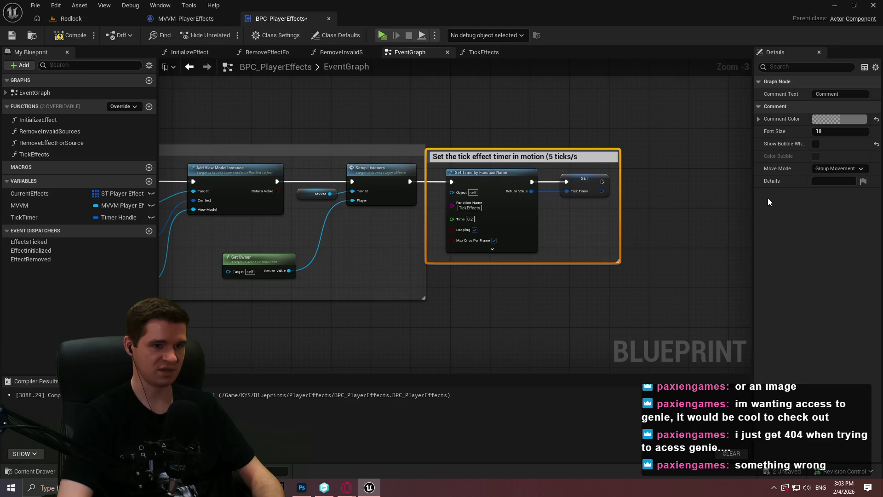
type(")")
key("Return")
left_click_drag(586, 155, 620, 155)
Compile BPC_PlayerEffects and look over the TickEffects function graph
left_click(529, 106)
left_click(64, 35)
left_click(484, 52)
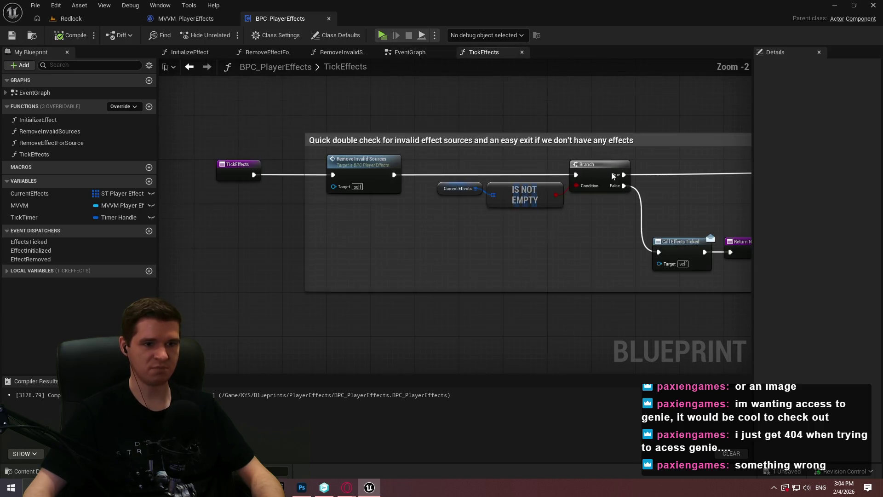
scroll(611, 175, "down", 10)
left_click_drag(675, 288, 270, 197)
left_click_drag(412, 228, 270, 183)
scroll(394, 202, "up", 4)
Review the InitializeEffect, RemoveEffectForSource, RemoveInvalidSources, EventGraph and TickEffects graphs and TickEffects' local variables
key("alt+Left")
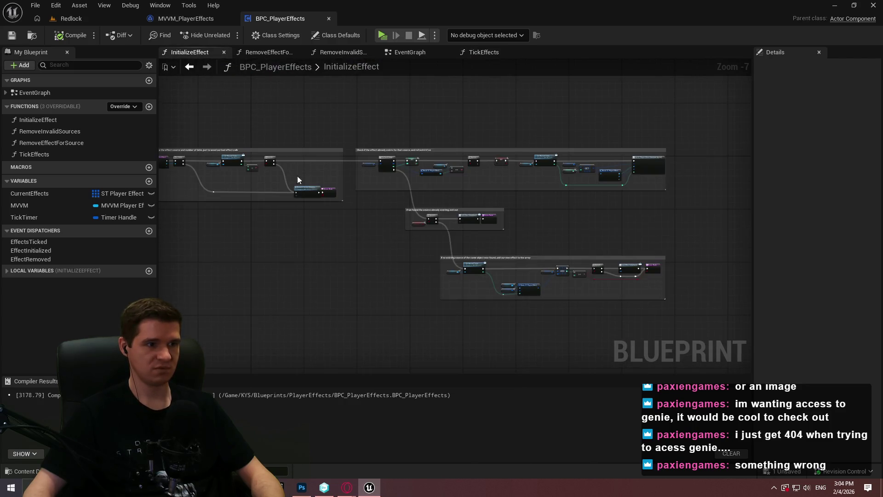
left_click(264, 52)
left_click(338, 53)
left_click(406, 53)
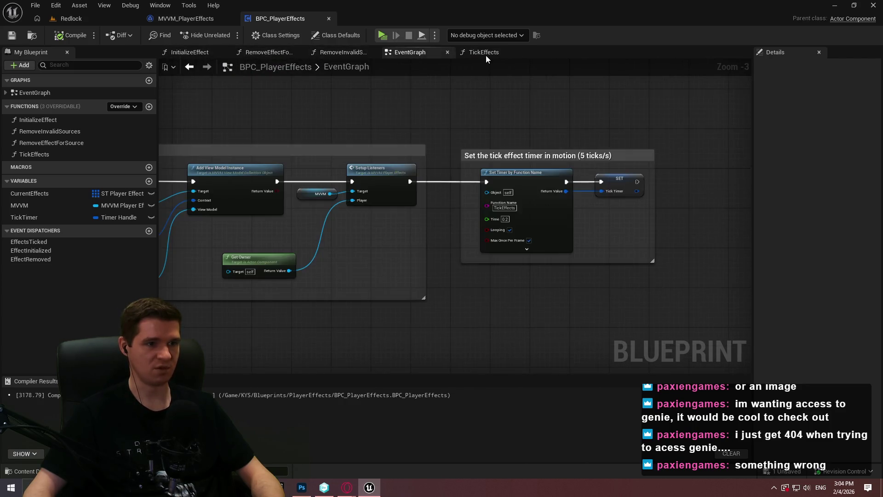
left_click(483, 53)
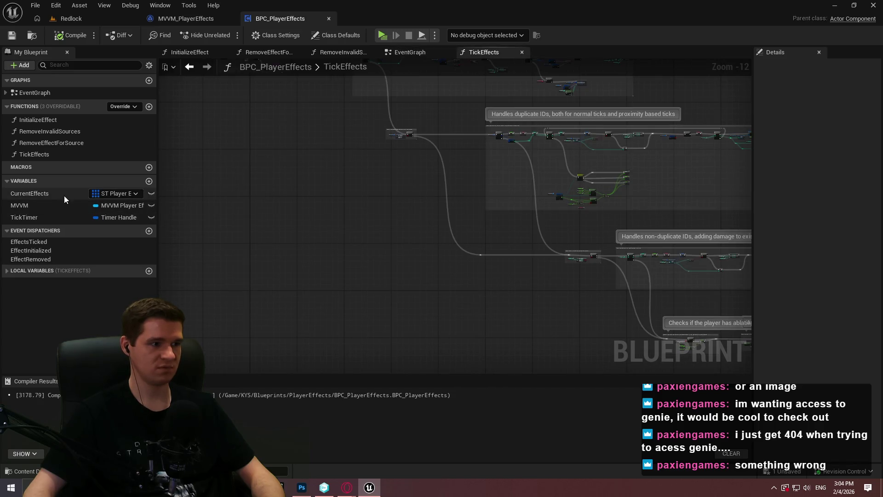
left_click(32, 272)
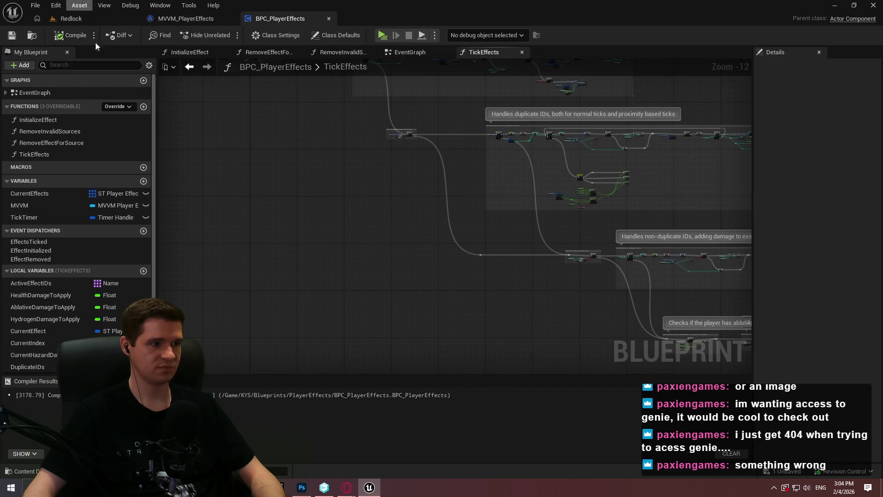
Close BPC_PlayerEffects and open the SetupListeners and SetLocalVars graphs in MVVM_PlayerEffects
left_click(328, 19)
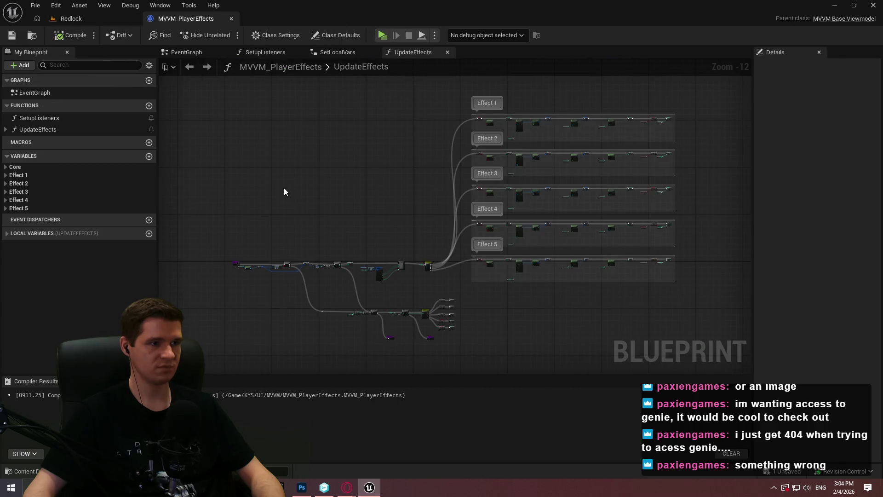
left_click(38, 129)
double_click(39, 118)
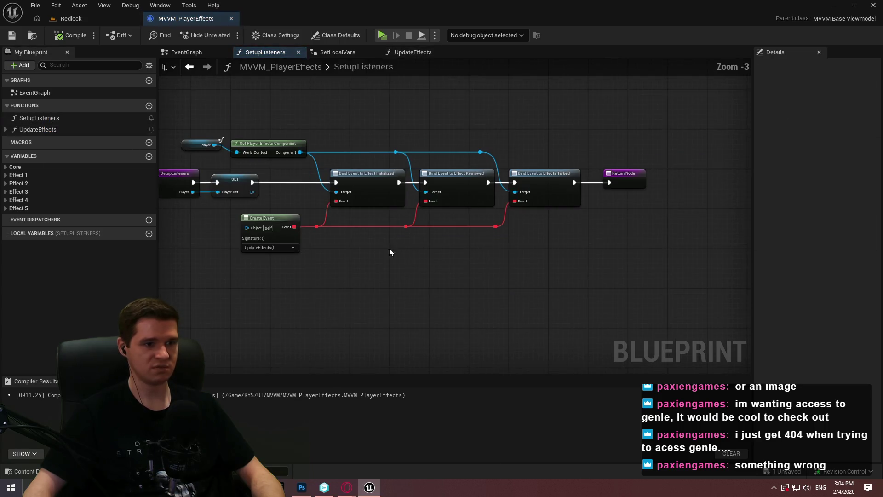
left_click(342, 53)
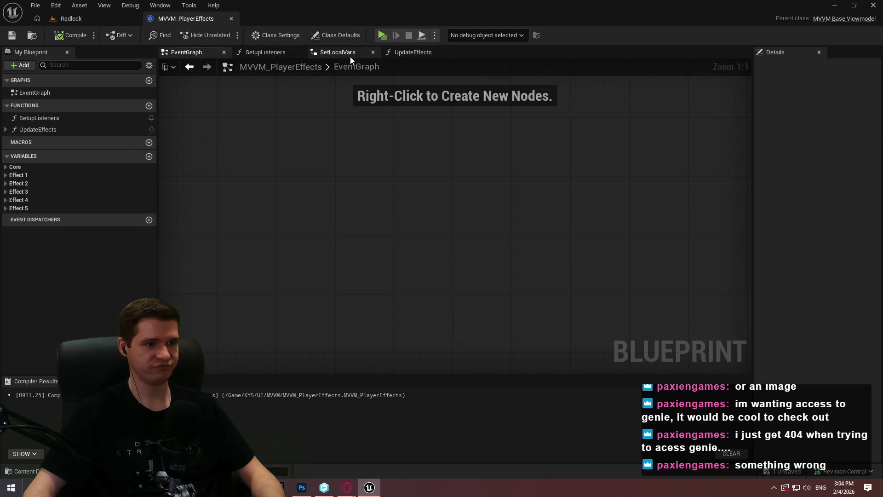
Wrap the UpdateEffects entry Branch nodes in a comment 'Double checks if we have any current effects to display; if not, exit'
left_click(405, 57)
scroll(444, 151, "up", 3)
left_click_drag(405, 202, 497, 213)
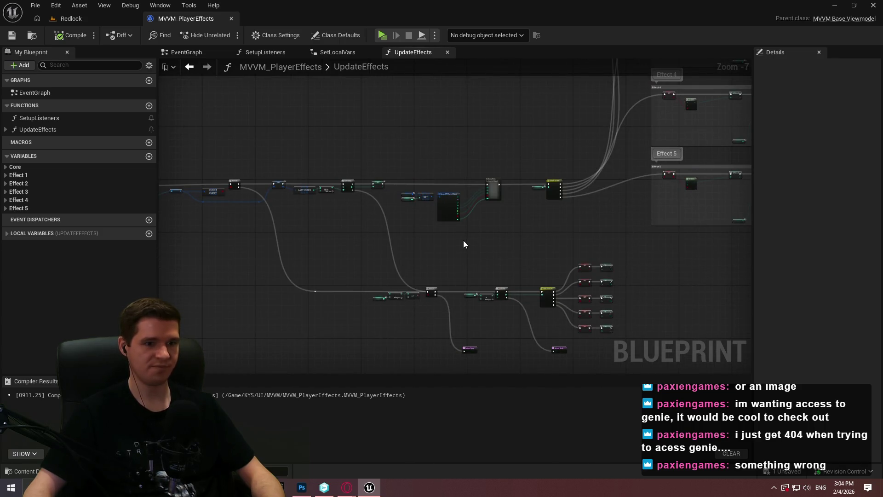
scroll(460, 247, "up", 4)
mouse_move(401, 216)
left_mouse_down()
mouse_move(375, 216)
mouse_move(446, 186)
mouse_move(395, 73)
left_mouse_up()
mouse_move(337, 283)
left_mouse_down()
mouse_move(236, 197)
mouse_move(159, 200)
mouse_move(526, 207)
mouse_move(680, 241)
mouse_move(314, 96)
mouse_move(326, 102)
left_mouse_up()
type("cDouble checks if we have any current effects to displ")
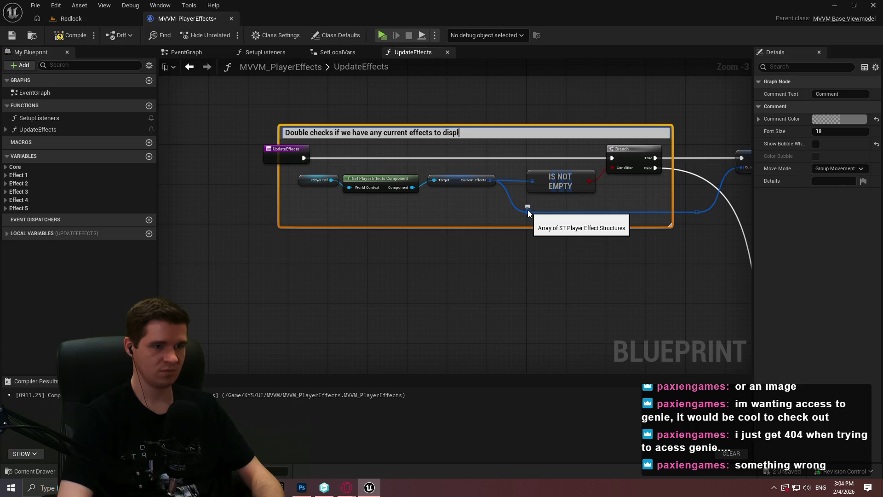
type("; if not, exit")
key("Return")
left_click(248, 155)
Wrap the SET, LAST INDEX, MIN and For Loop nodes in a comment 'Loop through the number of effects up to a max of 5 total loops'
left_click_drag(272, 159, 202, 160)
left_click_drag(462, 274, 292, 253)
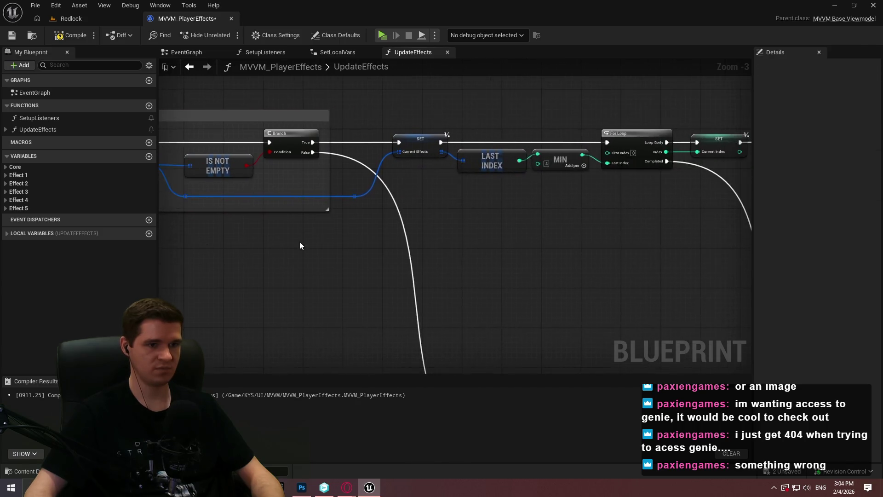
left_click_drag(584, 226, 443, 210)
left_click_drag(661, 184, 289, 97)
type("cLoop th")
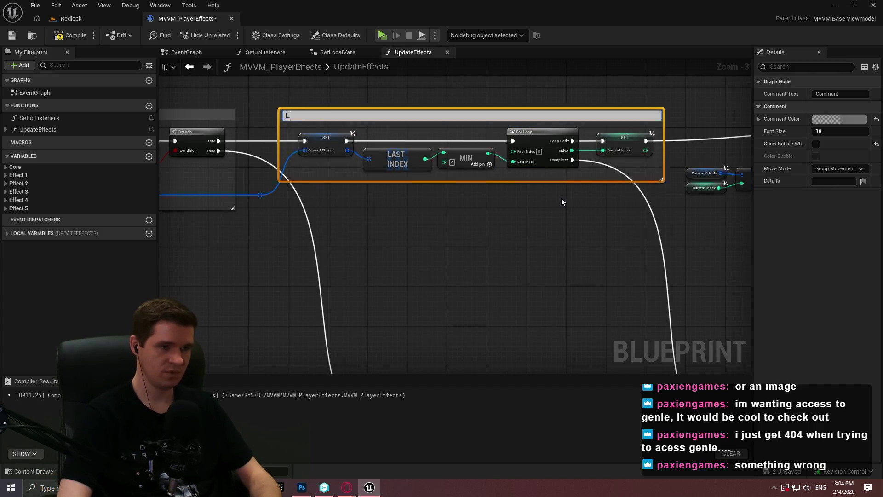
type("rough the number of")
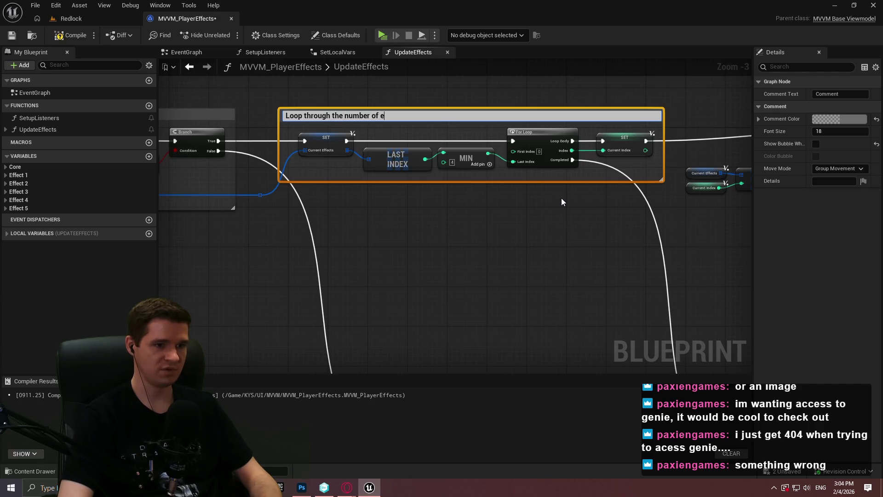
type("ects we have")
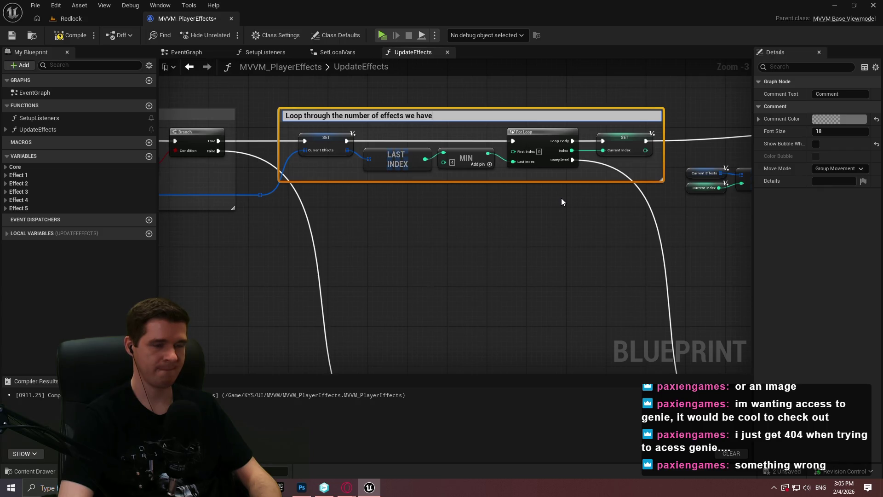
type(", up to a max of")
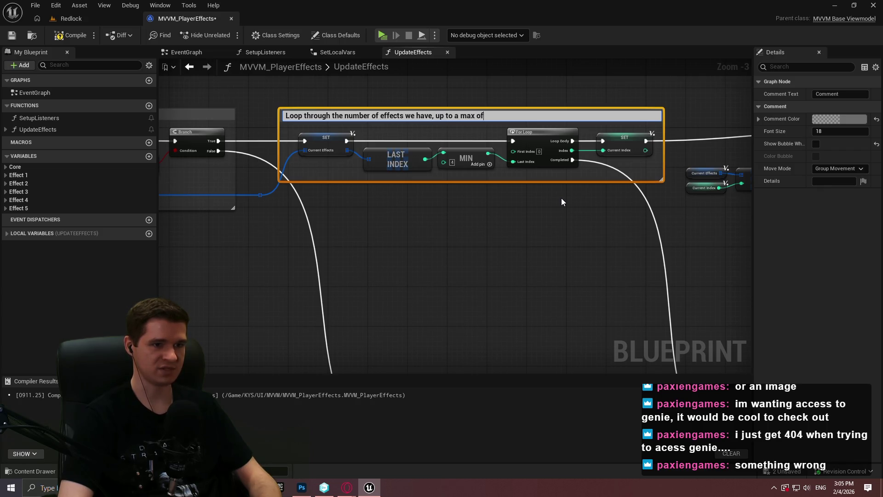
type(" 5 total loops")
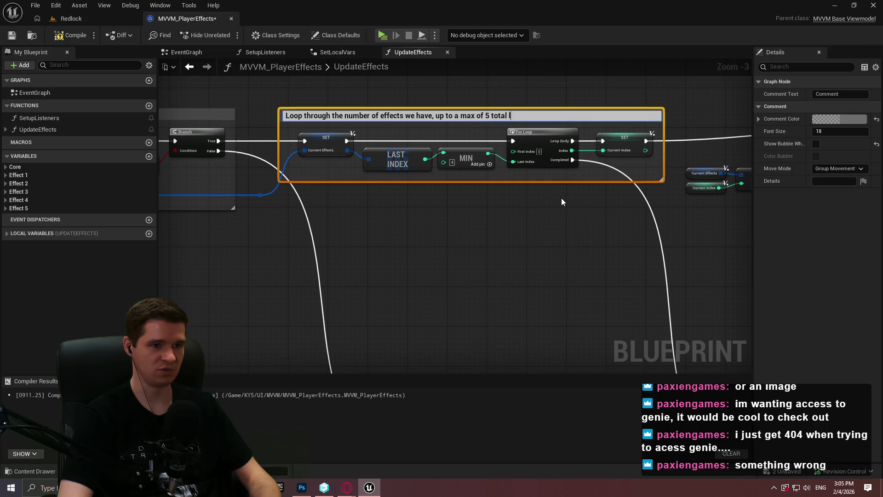
key("Return")
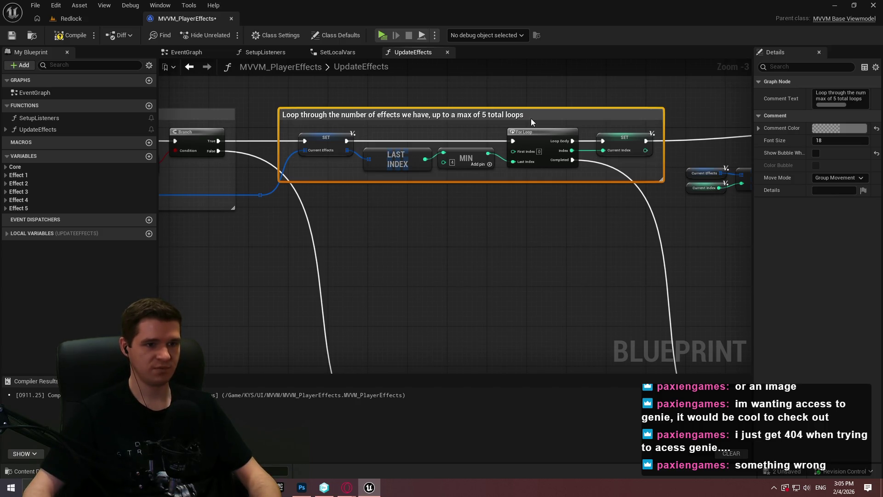
Append '(will need refactoring to display more if we want)' to the loop comment and enlarge its box
left_click(536, 114)
left_click(536, 114)
type("(w")
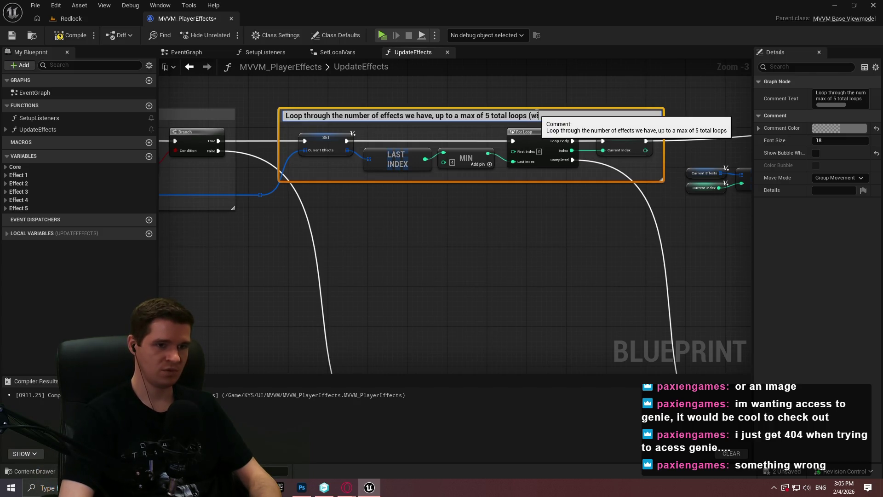
type("ill need ref")
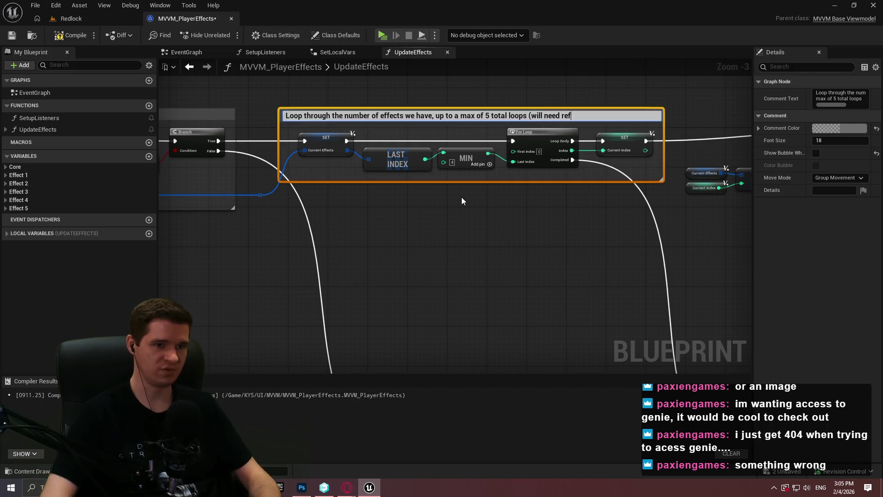
type("actoring to dsi")
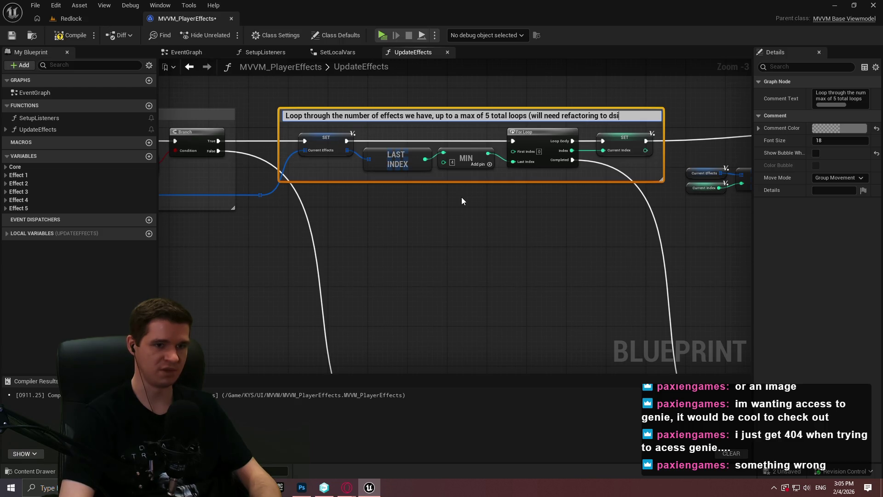
key("BackSpace")
key("BackSpace")
type("isplay m")
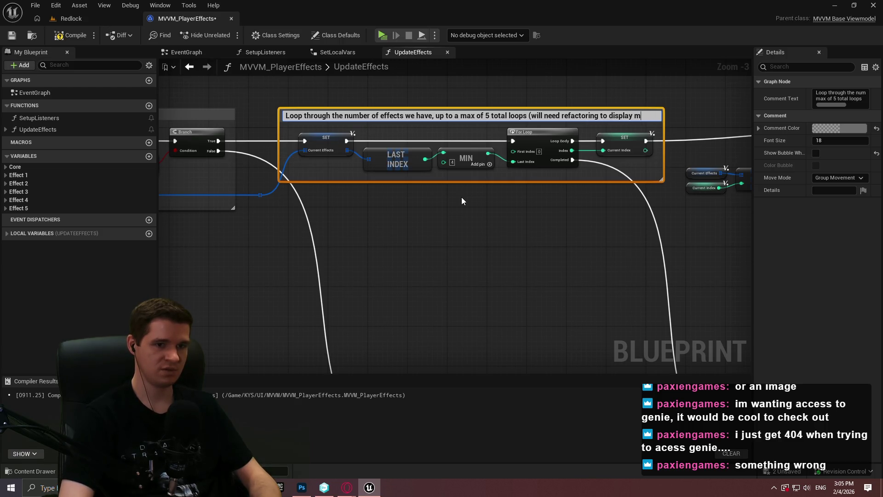
type("ore if we want)")
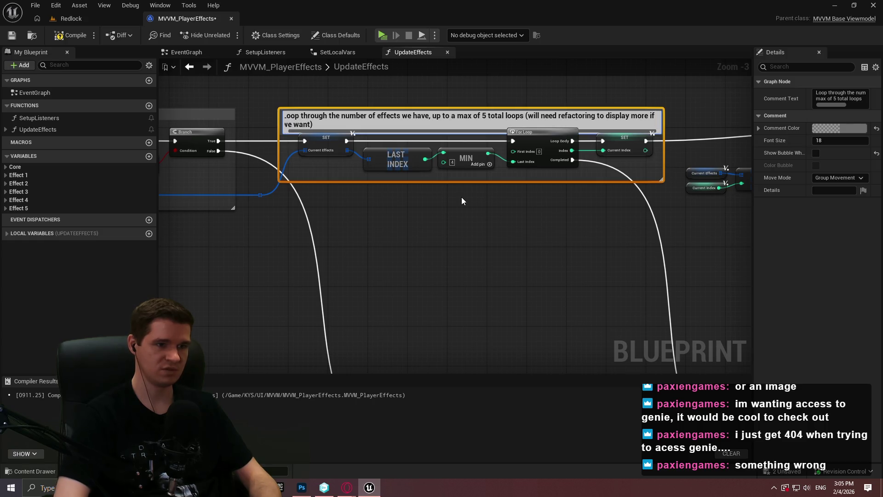
key("Return")
left_click_drag(406, 108, 406, 94)
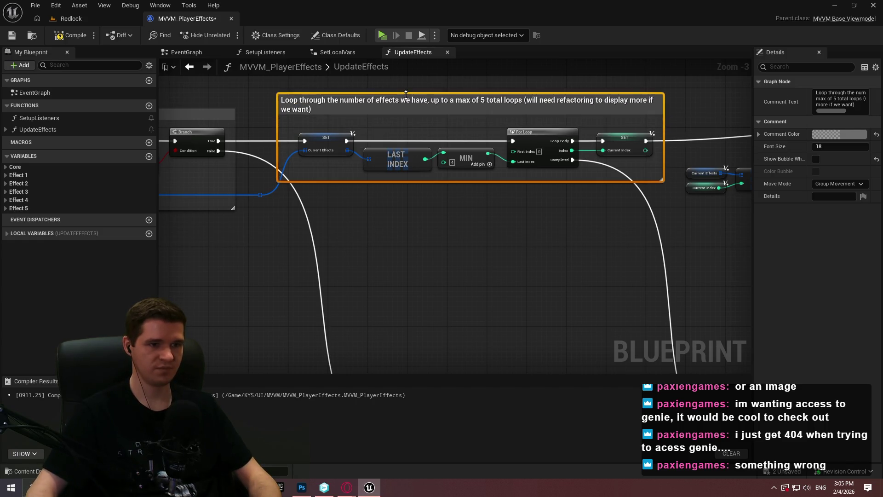
left_click(560, 292)
scroll(560, 291, "down", 6)
scroll(467, 236, "up", 5)
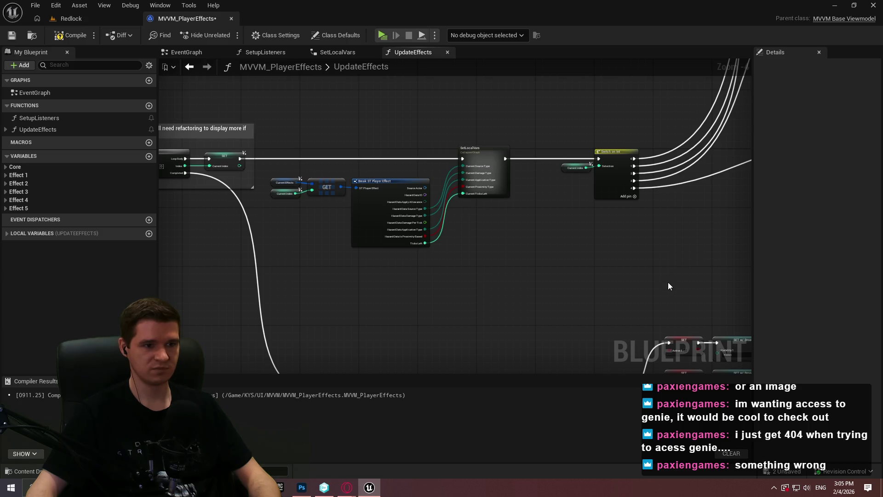
Wrap the GET, Break, SetLocalVars and switch nodes in a comment titled 'Sets the variables for use, and then switches on index'
left_click_drag(675, 285, 276, 118)
type("cSets")
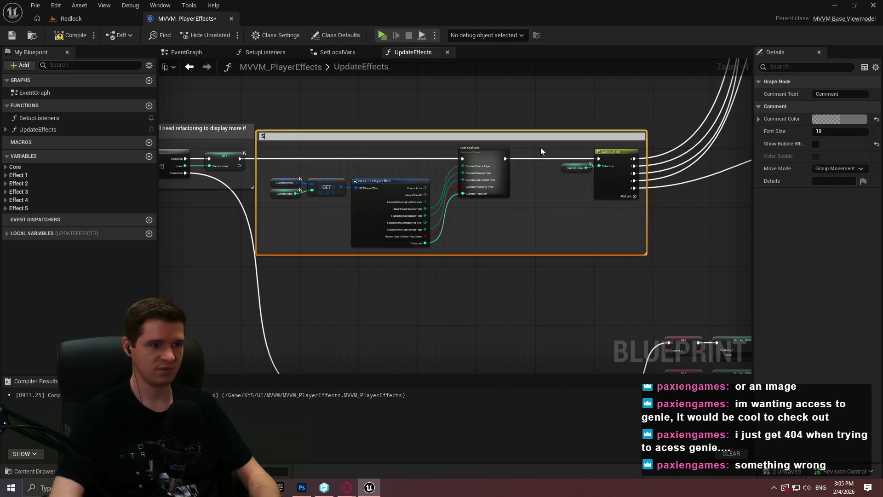
type(" the v")
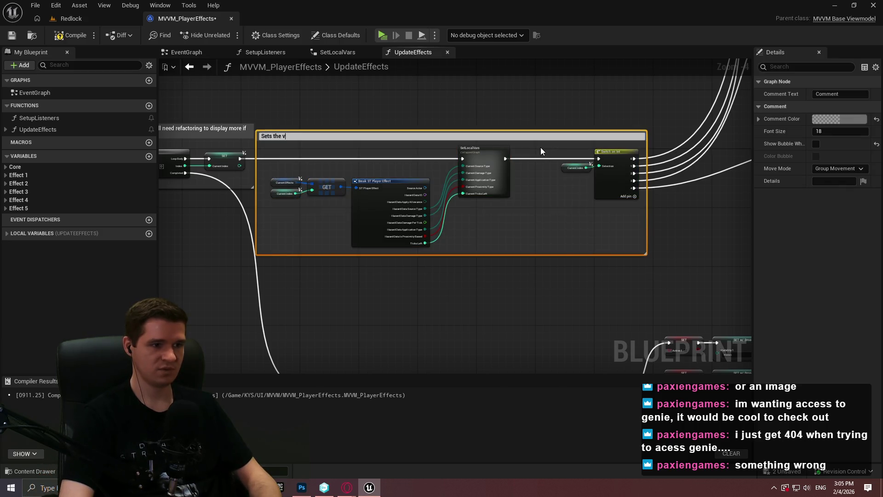
type("ariables for use, and th")
type("en lo")
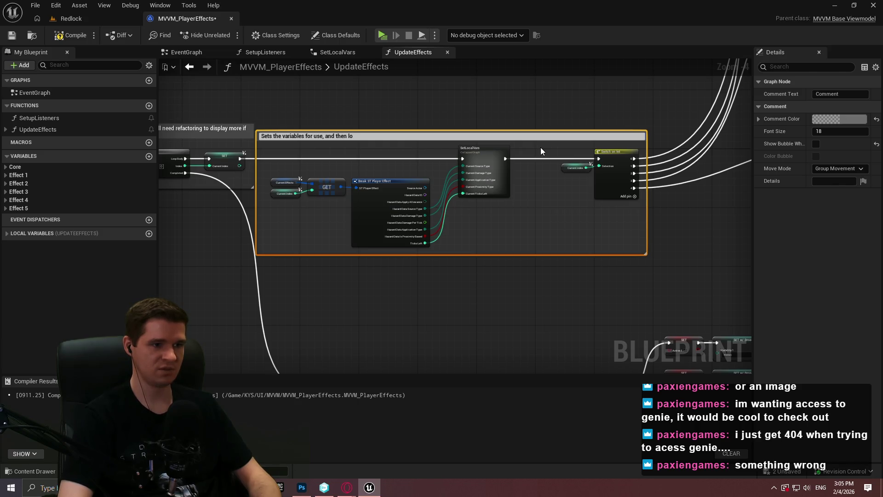
type("ops through")
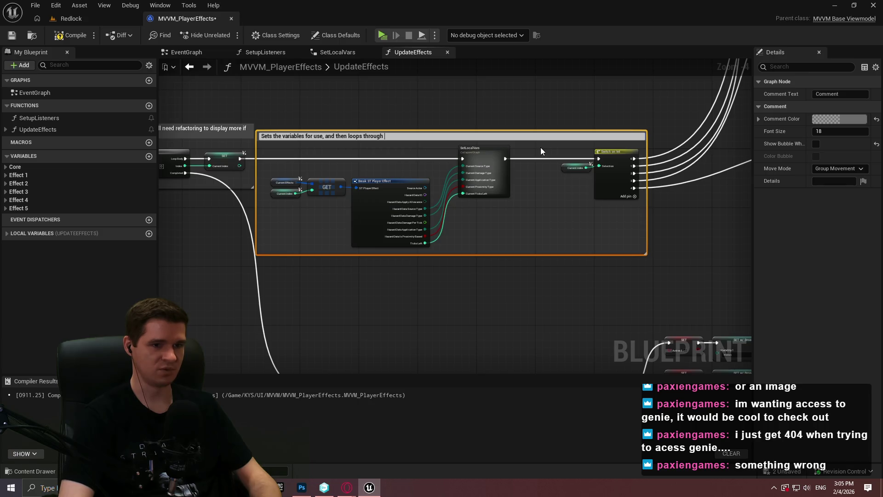
key("BackSpace")
key("BackSpace")
key("BackSpace")
type("switches on index")
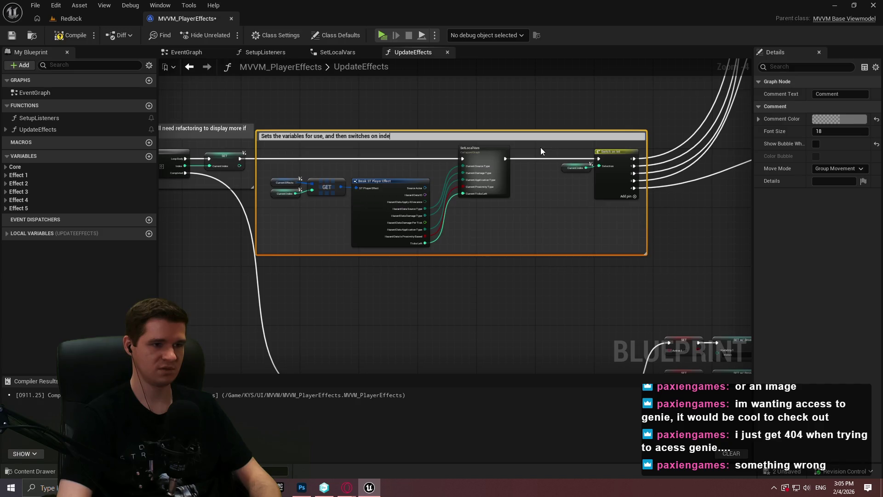
key("Return")
left_click_drag(528, 136, 533, 137)
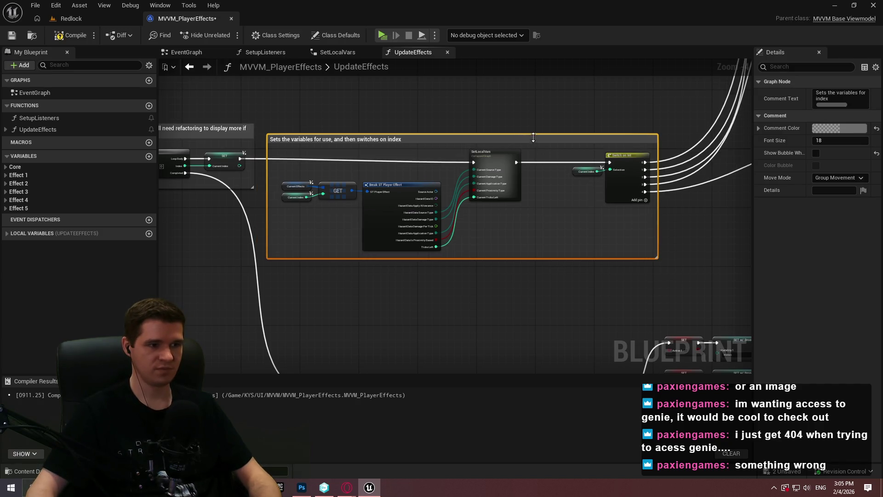
left_click_drag(599, 138, 588, 138)
Wrap the lower loop in a comment 'For all indices that weren't included in the initial loop, loop through and set those…' and trim its box
left_click(728, 220)
scroll(529, 241, "down", 7)
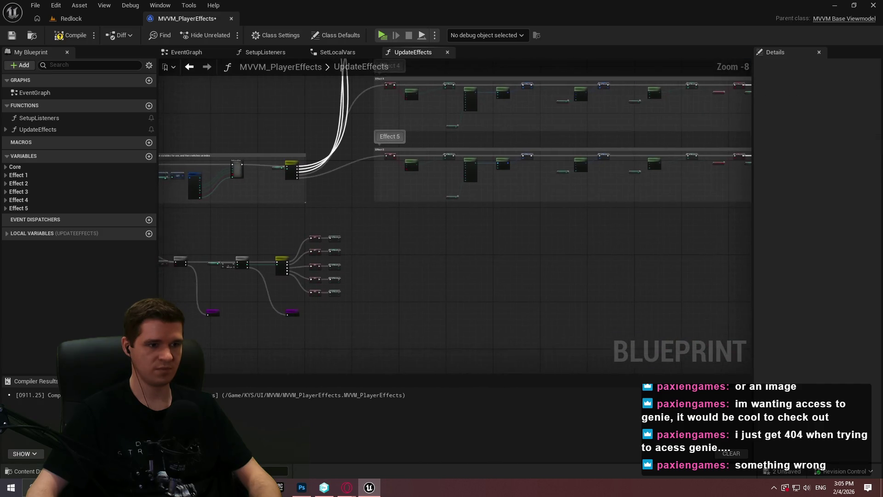
scroll(528, 241, "up", 1)
left_click_drag(255, 162, 692, 305)
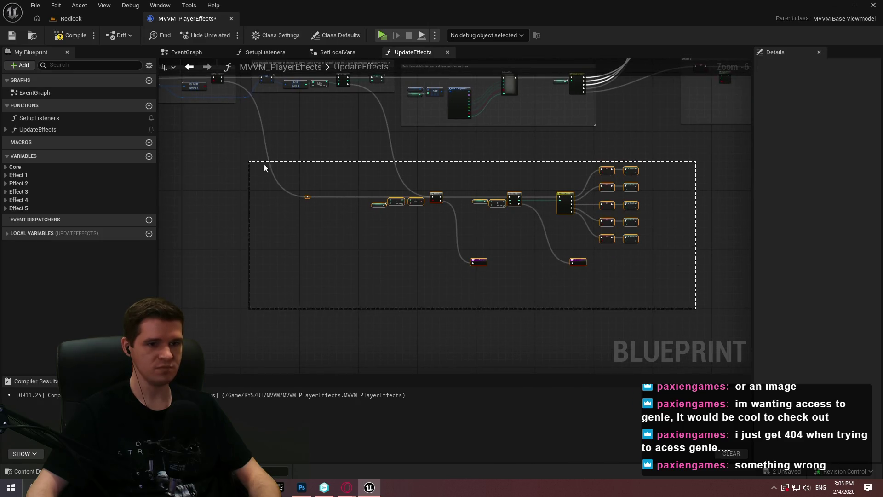
key("c")
scroll(331, 172, "up", 1)
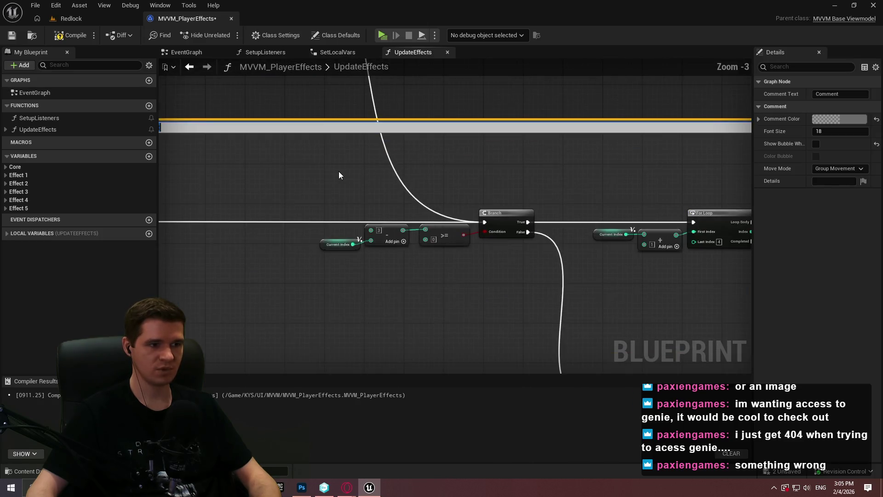
type("For all indices that weren't includ")
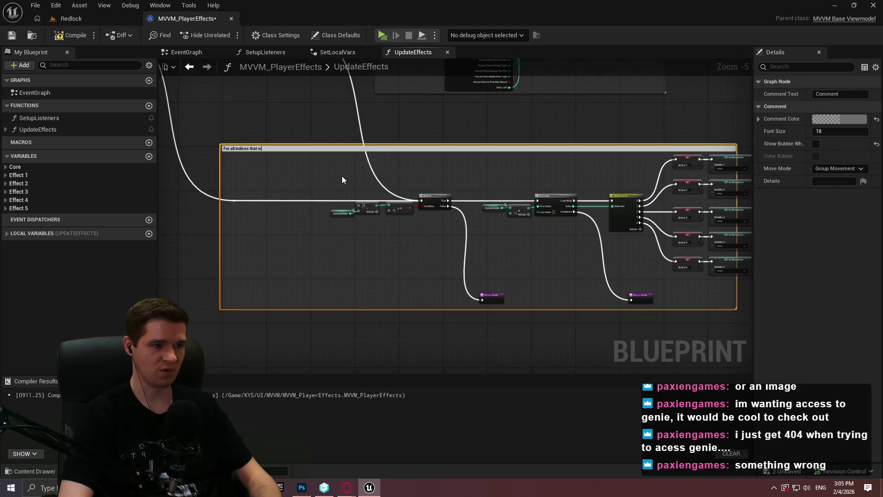
type("ed in the ")
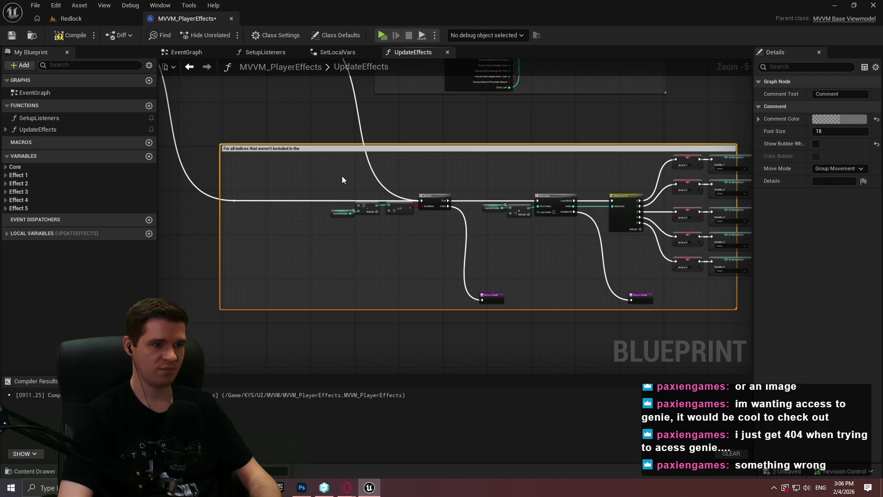
type("initial loop, ")
type("loop th")
type("rough and ")
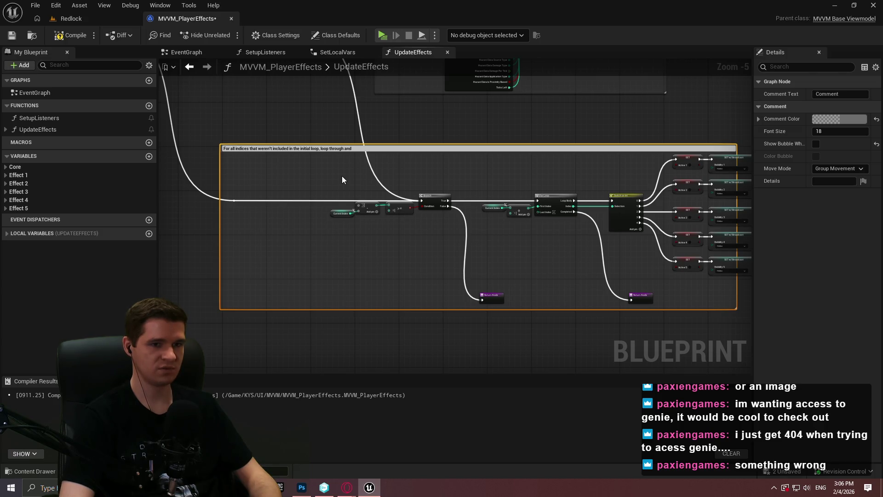
type("set those el")
type("ements to be in")
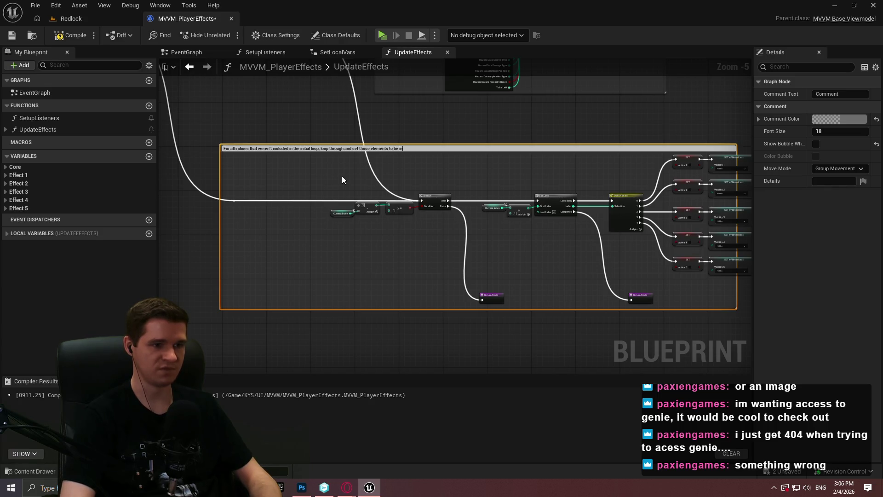
type("visible")
key("Return")
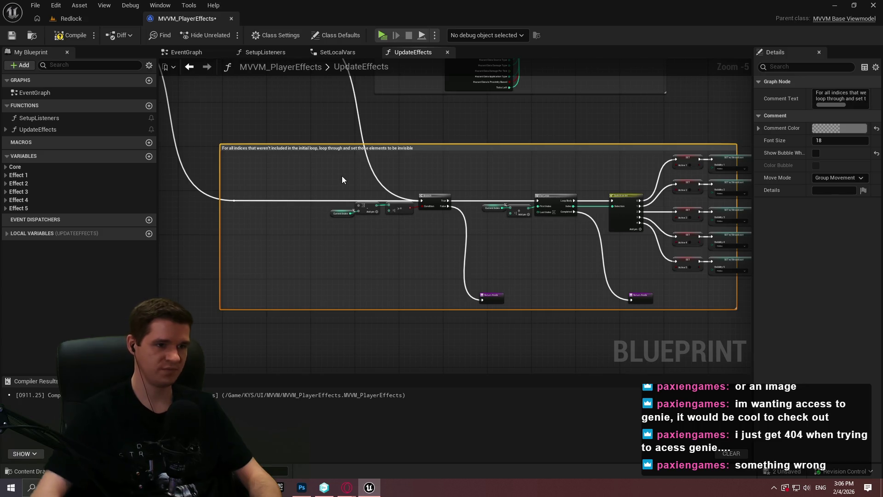
mouse_move(229, 164)
left_mouse_down()
mouse_move(322, 170)
mouse_move(315, 170)
left_mouse_up()
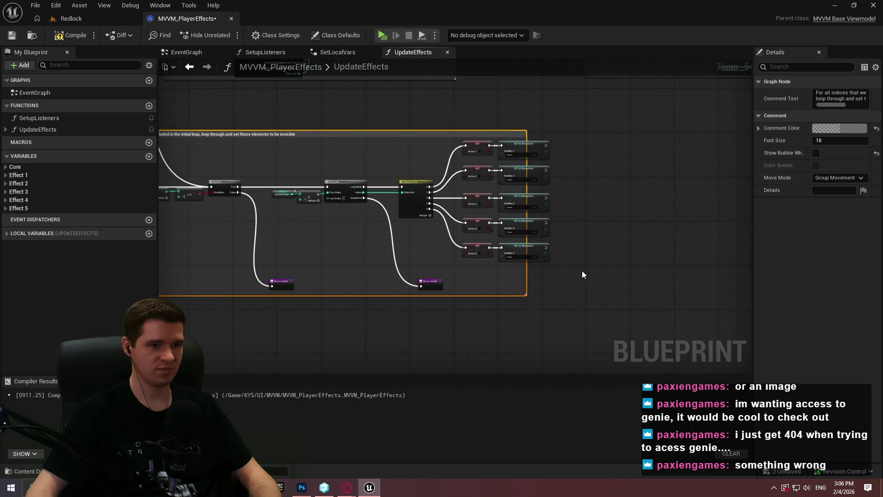
Compile and save the blueprint, then return to the Redlock level
left_click(529, 267)
scroll(647, 235, "down", 4)
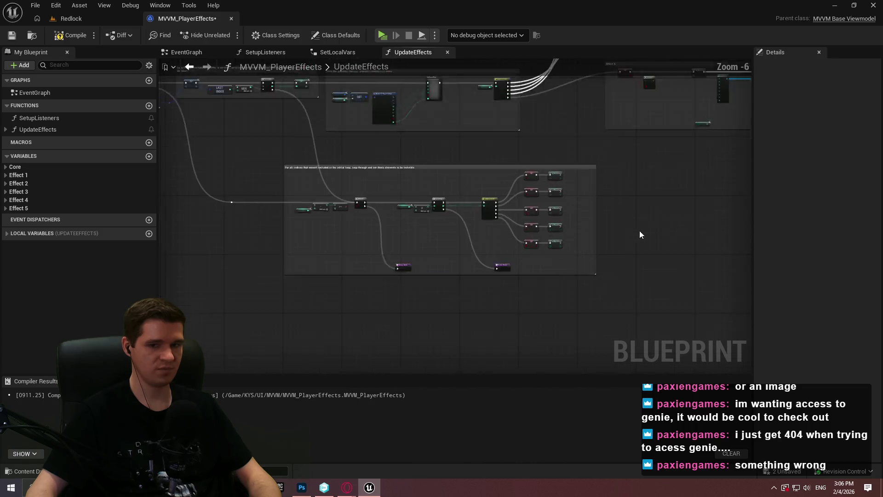
left_click_drag(451, 173, 475, 257)
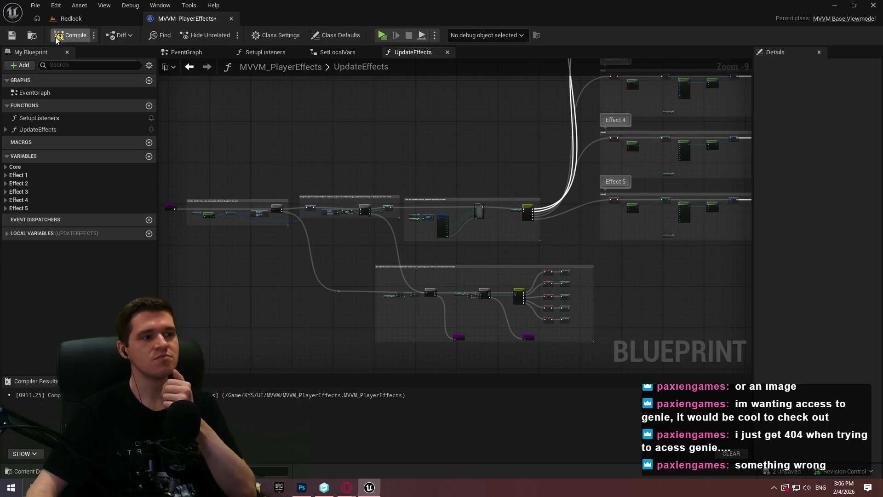
left_click(12, 36)
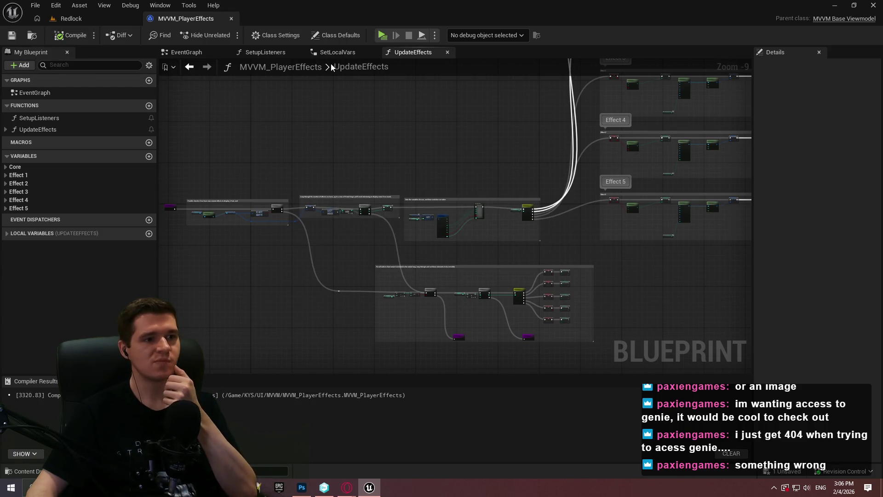
left_click(96, 18)
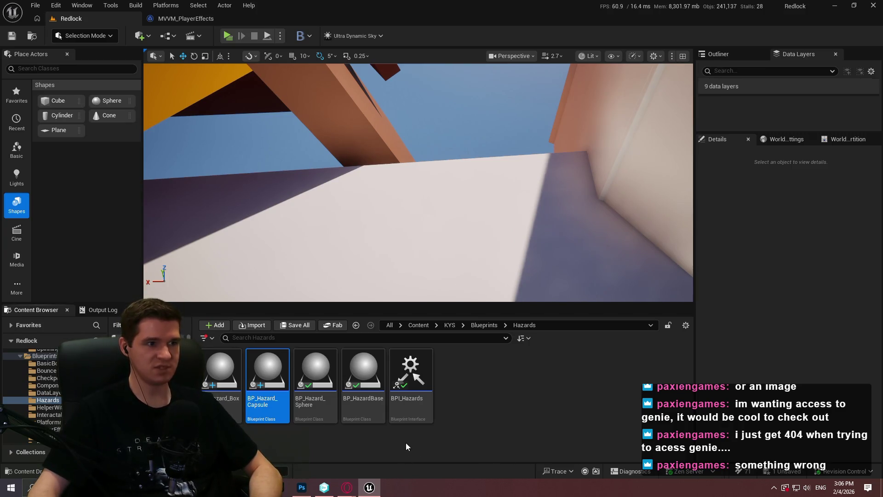
Clear the BP_Hazard_Capsule selection and return to the MVVM_PlayerEffects UpdateEffects graph
left_click(524, 383)
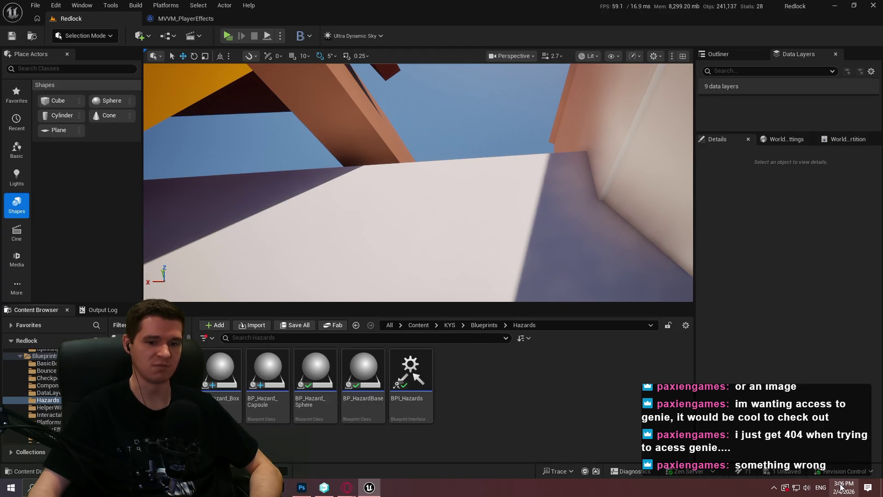
mouse_move(841, 483)
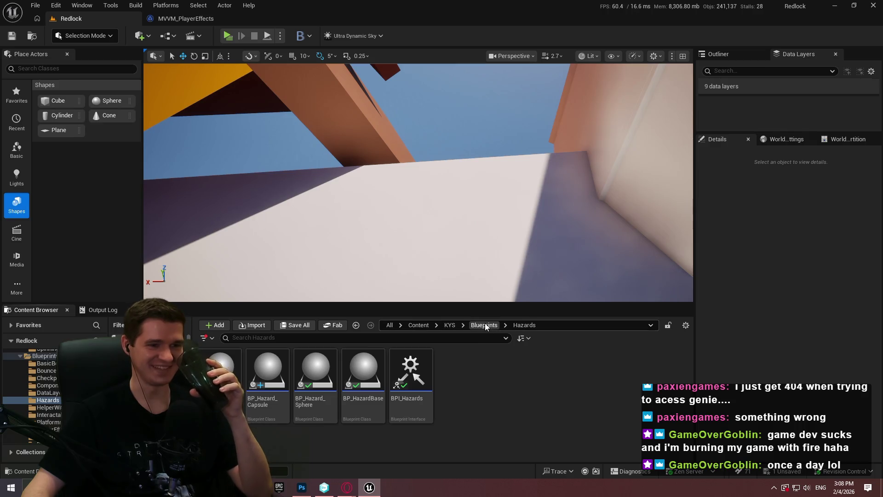
left_click(189, 19)
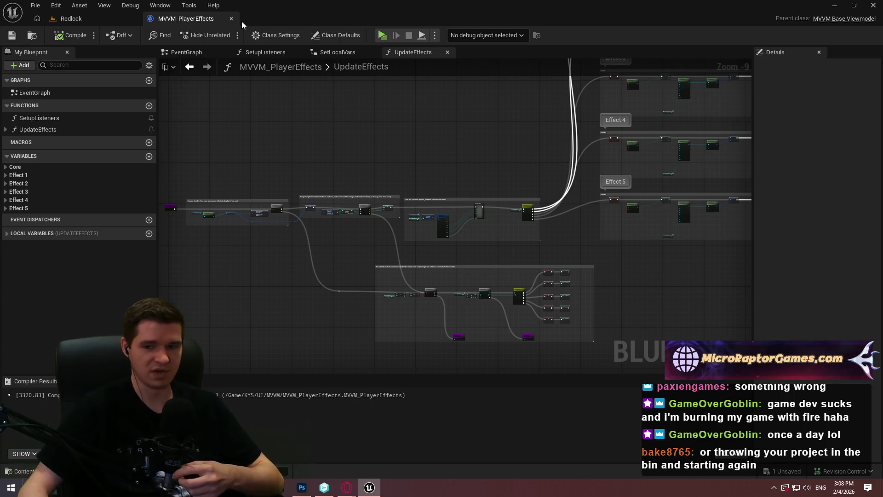
Review the Effect 1 and Effect 2 sections, close MVVM_PlayerEffects, and browse up to the KYS folder
scroll(542, 276, "down", 1)
mouse_move(542, 276)
left_mouse_down()
mouse_move(503, 217)
mouse_move(377, 279)
left_mouse_up()
mouse_move(684, 131)
left_mouse_down()
mouse_move(662, 194)
mouse_move(642, 198)
left_mouse_up()
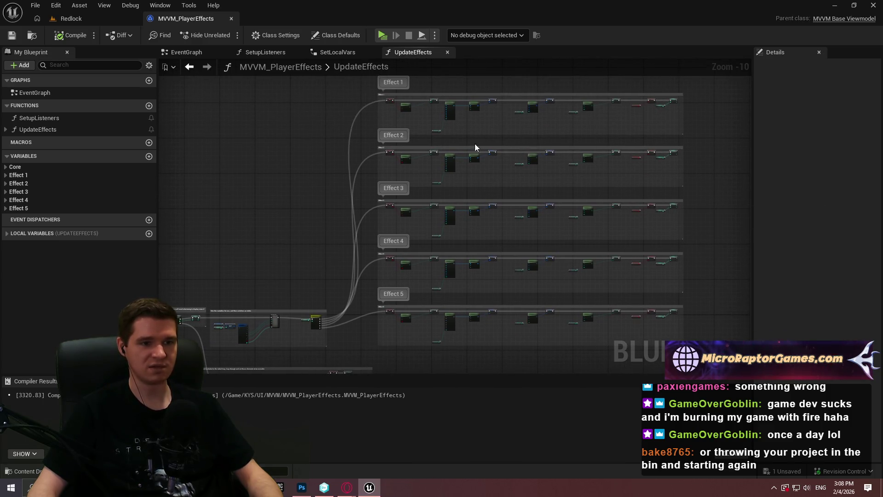
scroll(460, 147, "up", 3)
scroll(437, 197, "up", 2)
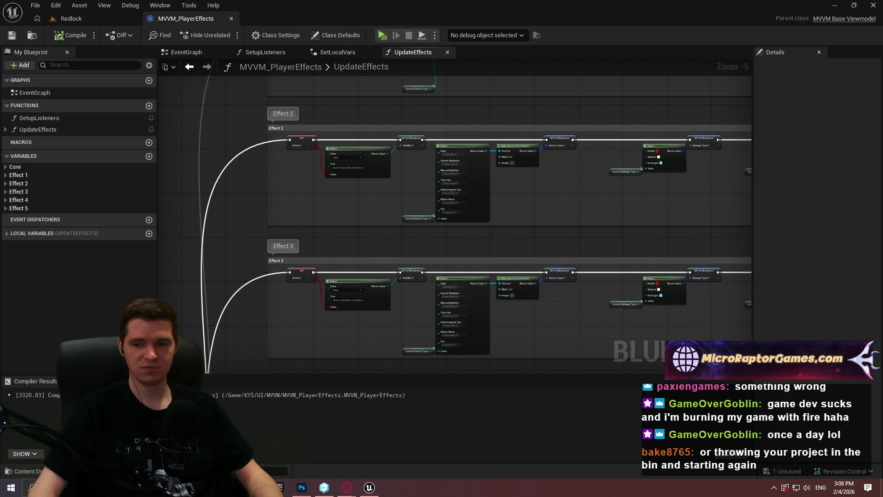
left_click(231, 19)
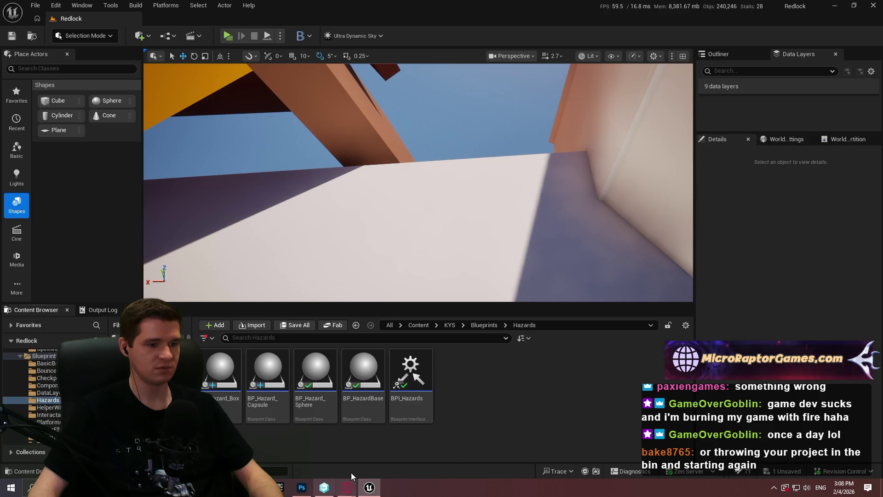
left_click(450, 324)
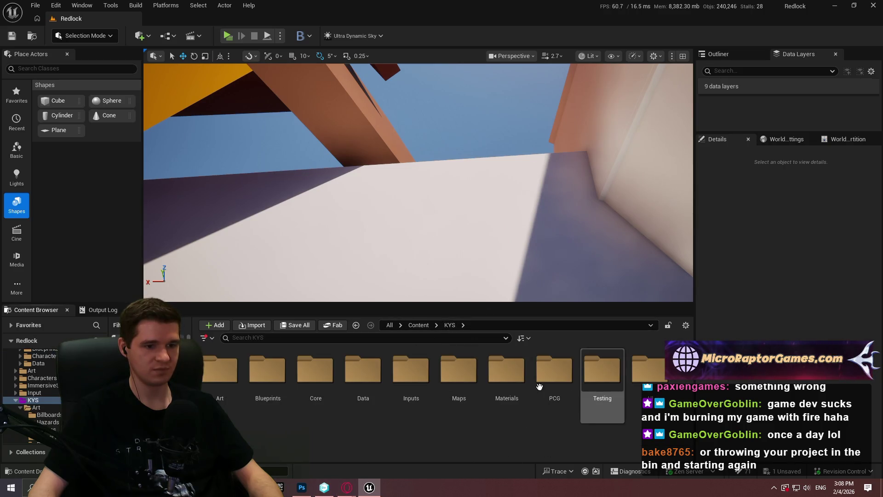
Load P_PlatformingMechanics from the Maps folder, dismissing the Save Content prompt
double_click(460, 375)
double_click(606, 401)
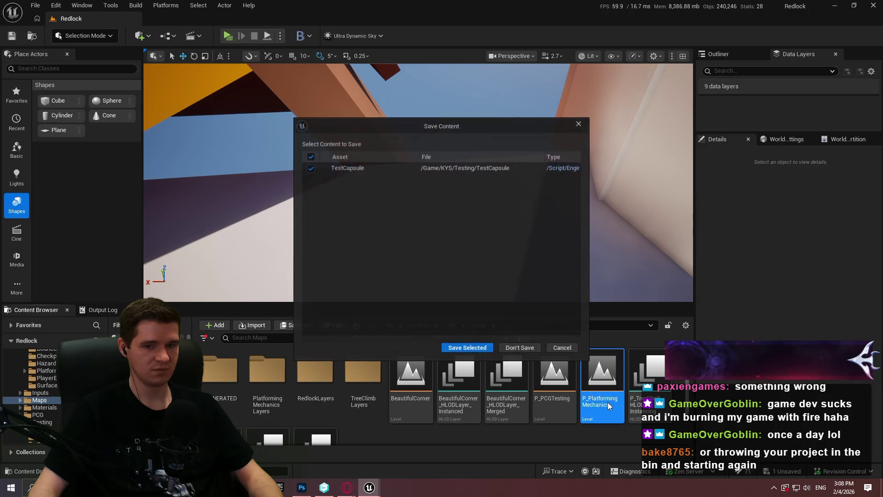
left_click(519, 348)
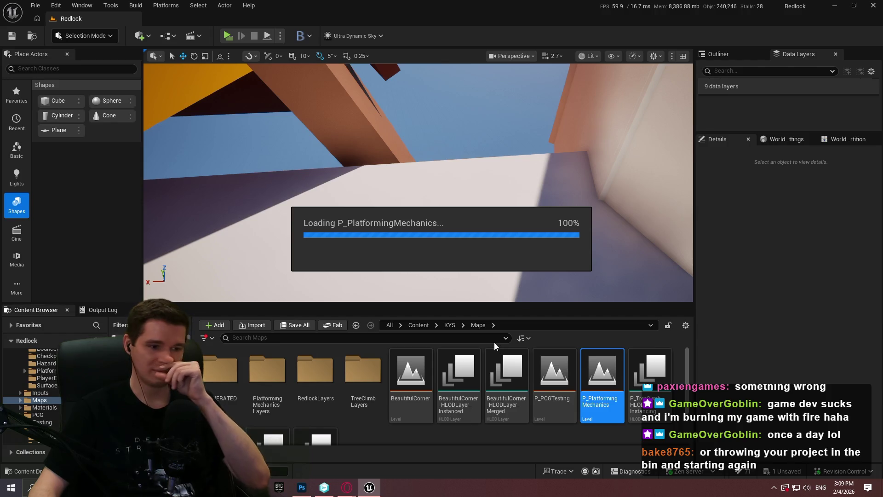
Fly around the signed walls and switch the viewport to fullscreen with F11
key("w")
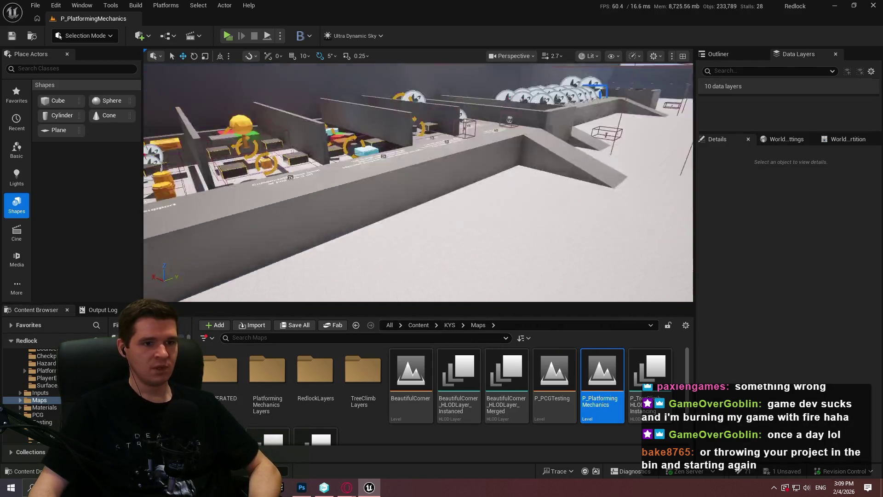
key("s")
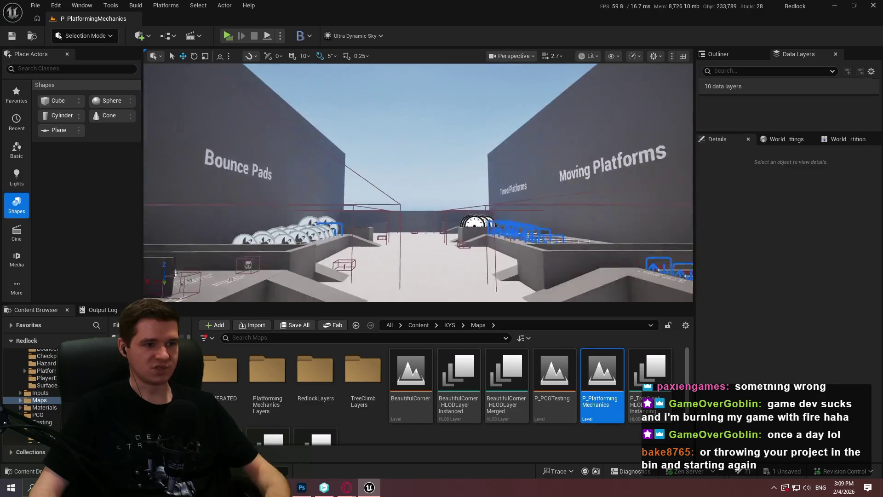
key("a")
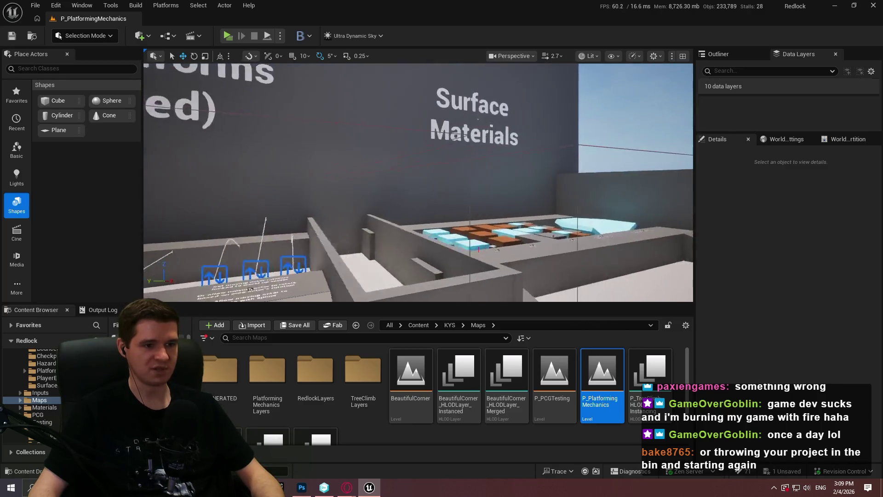
key("w")
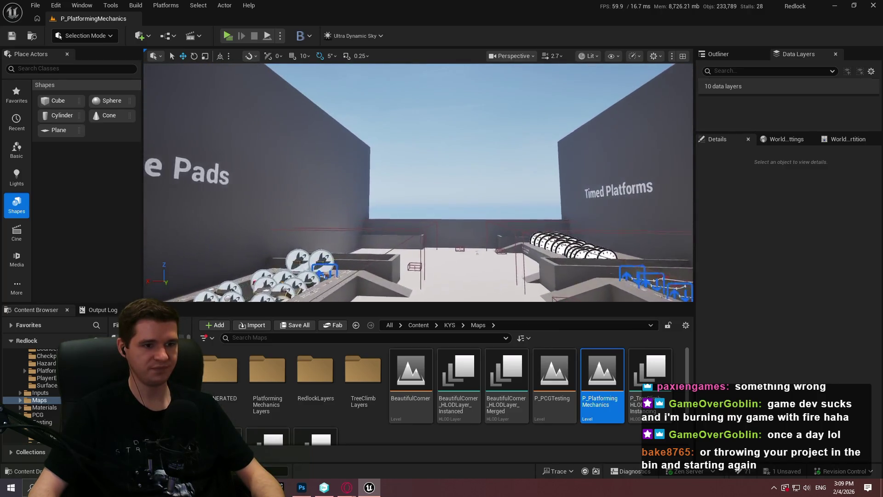
key("s")
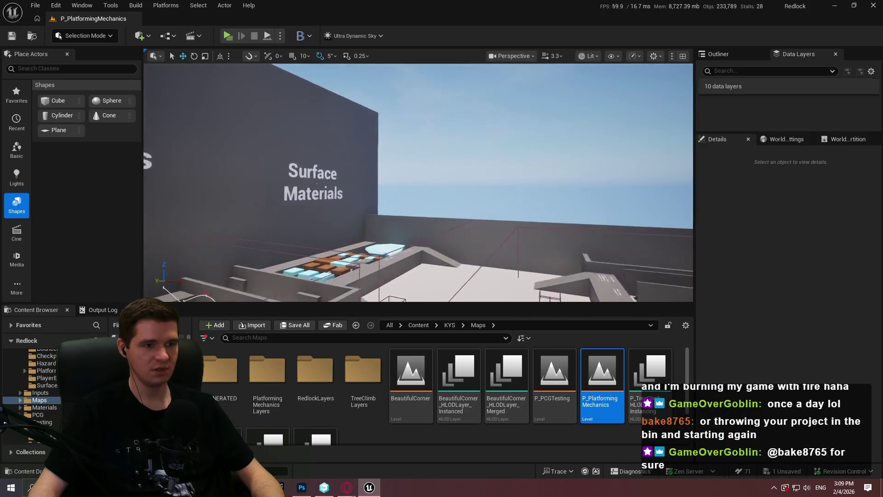
key("F11")
key("s")
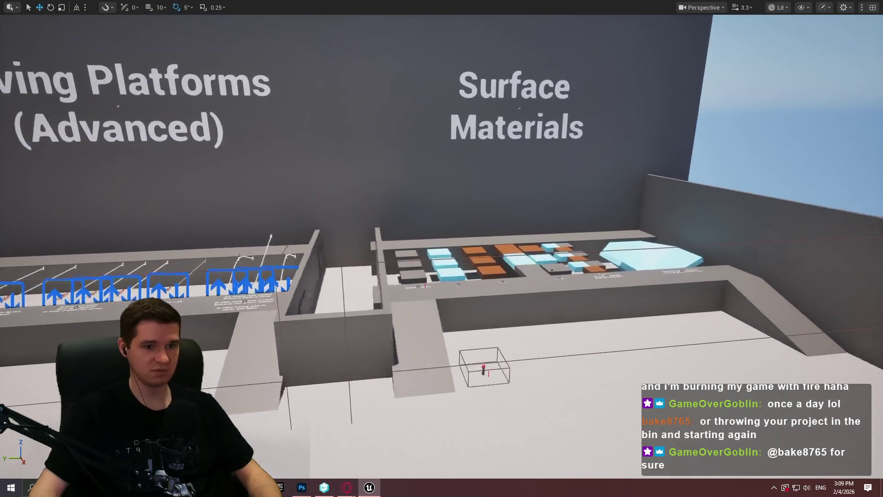
key("a")
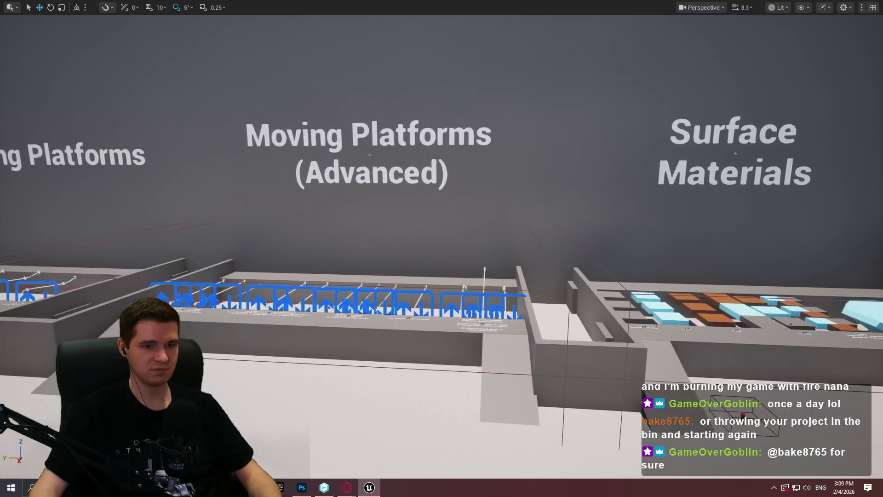
key("d")
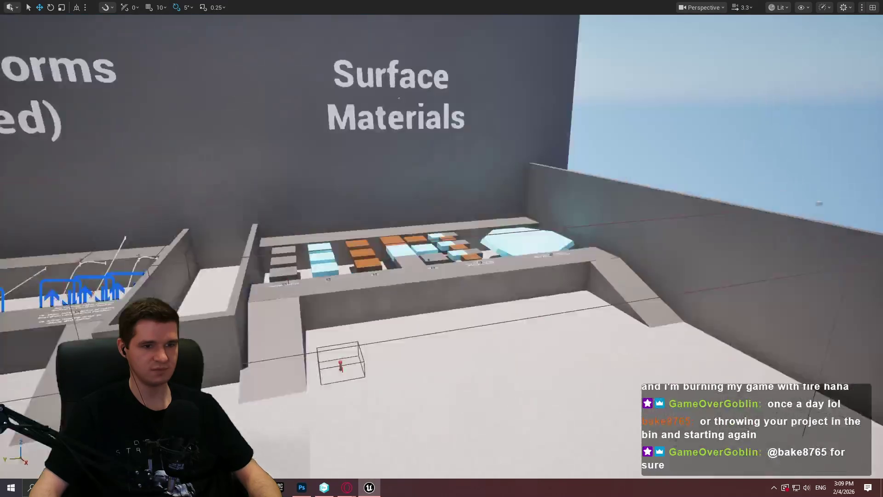
key("d")
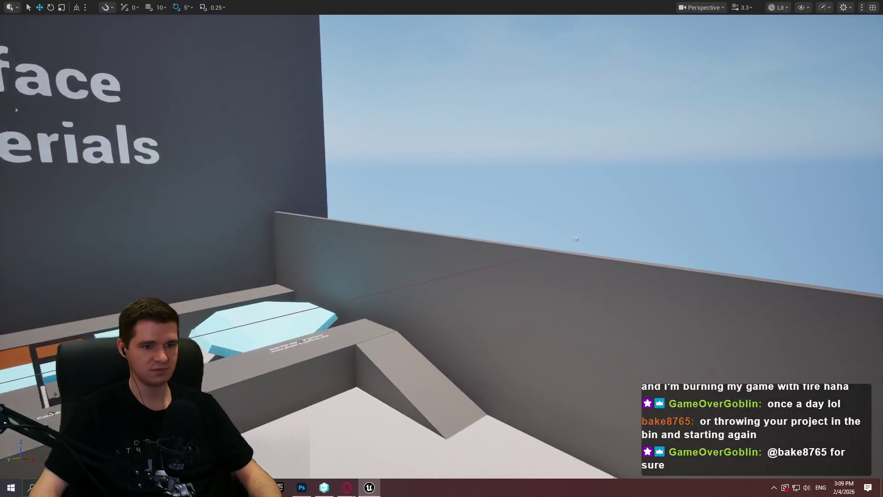
key("w")
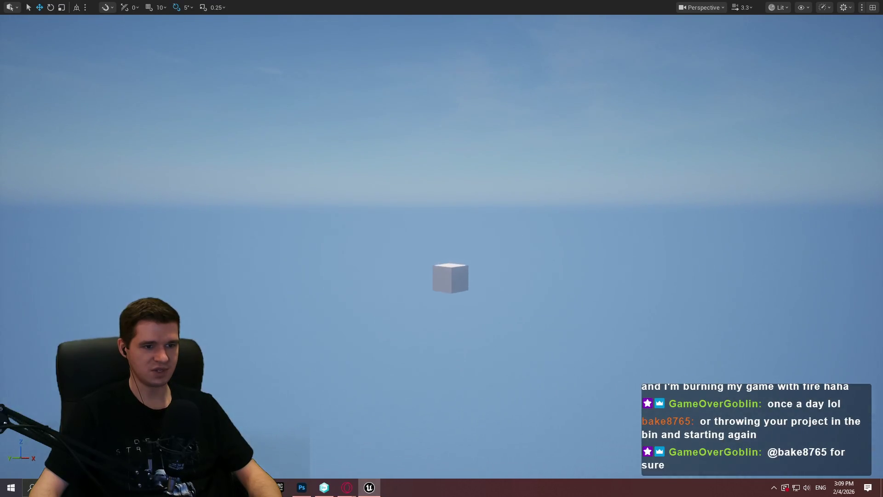
Inspect the floating cube, the outer ledge slab and the back sign wall by selecting each
left_click(468, 263)
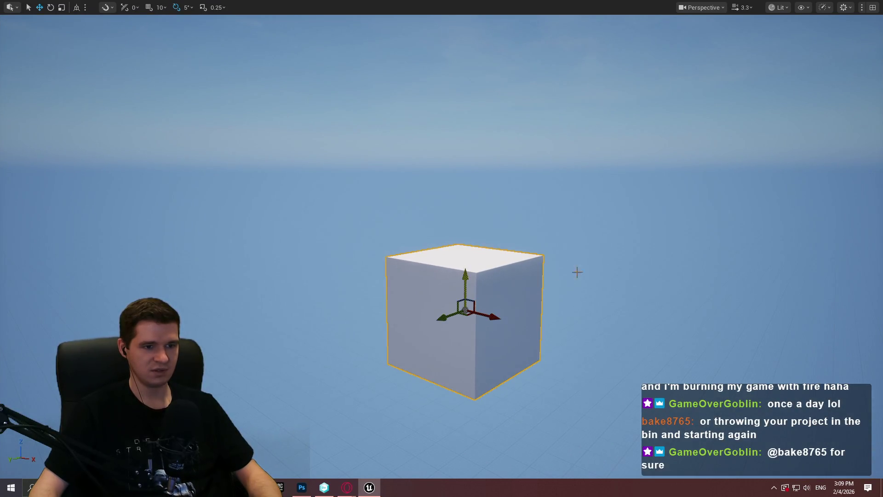
key("a")
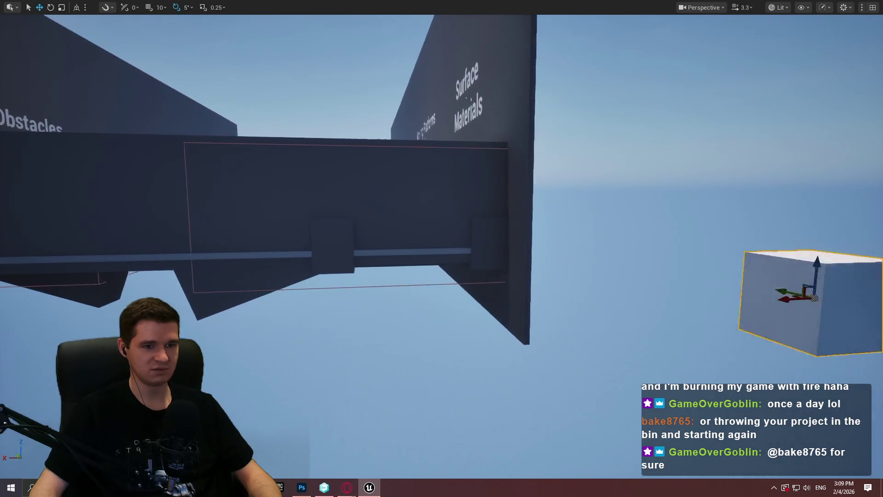
key("d")
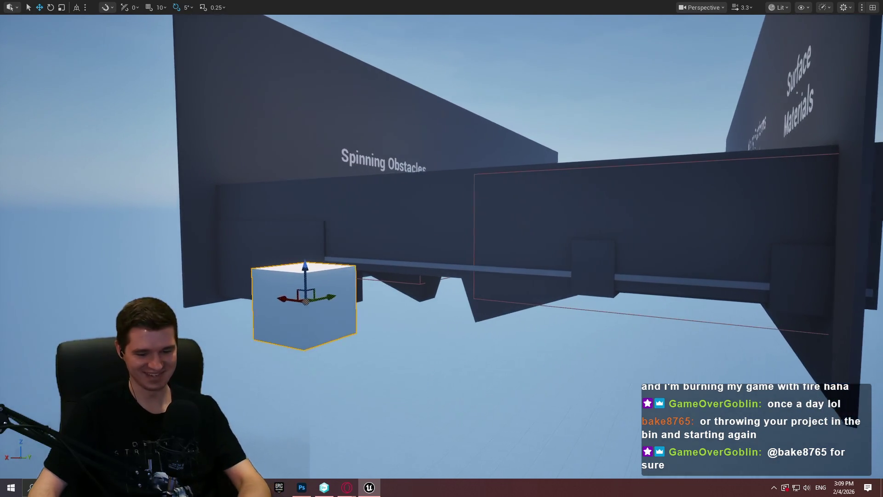
scroll(512, 263, "up", 2)
key("s")
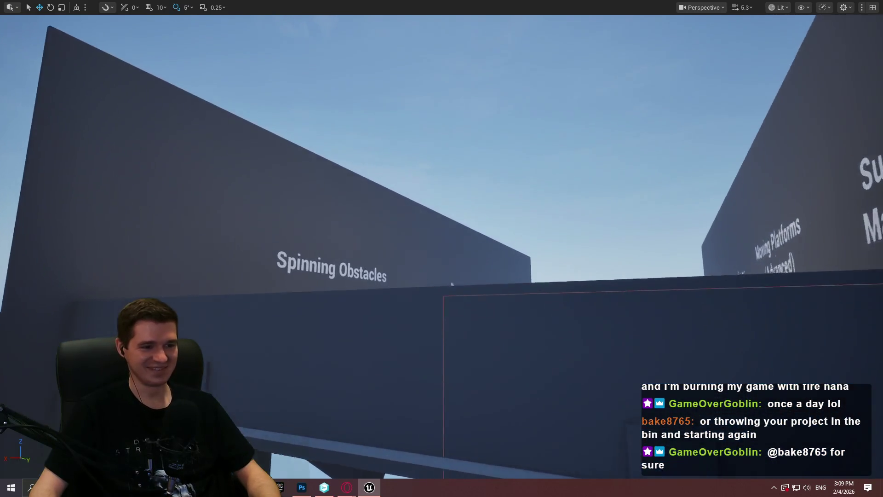
key("s")
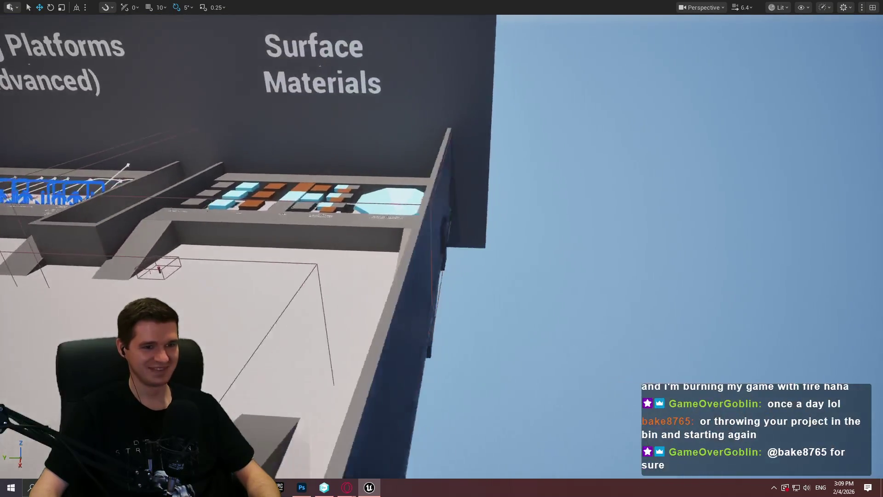
key("d")
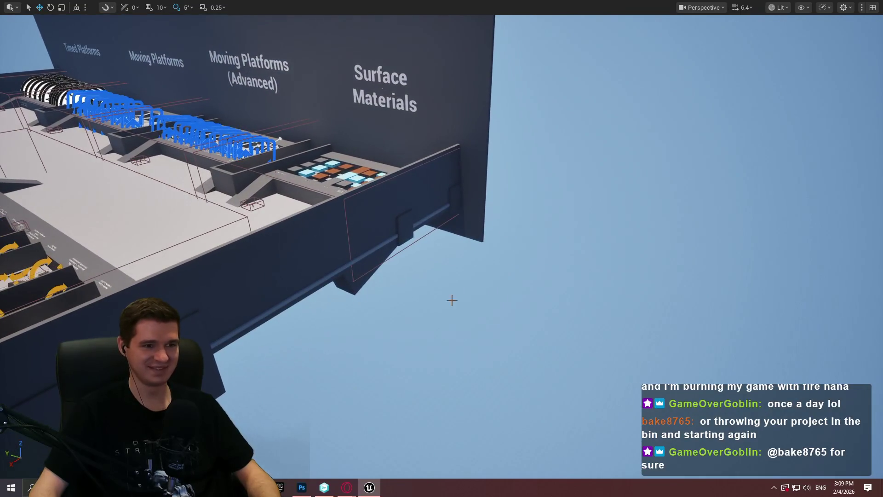
left_click(211, 183)
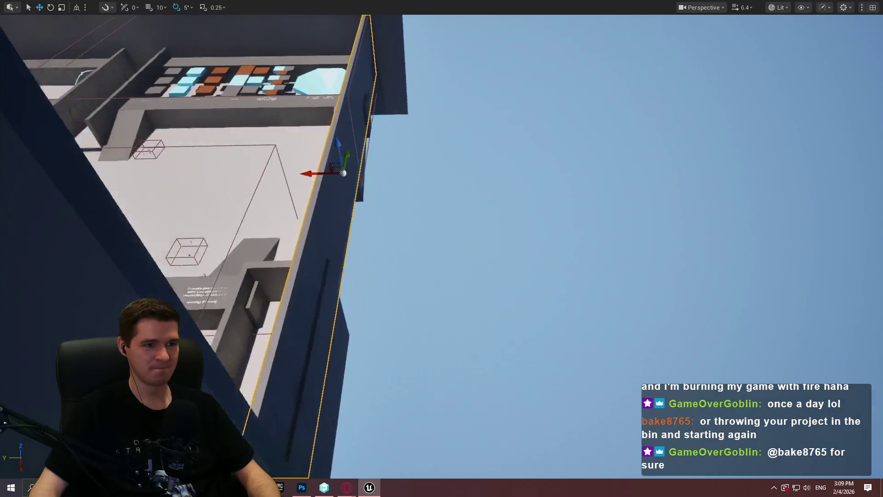
key("s")
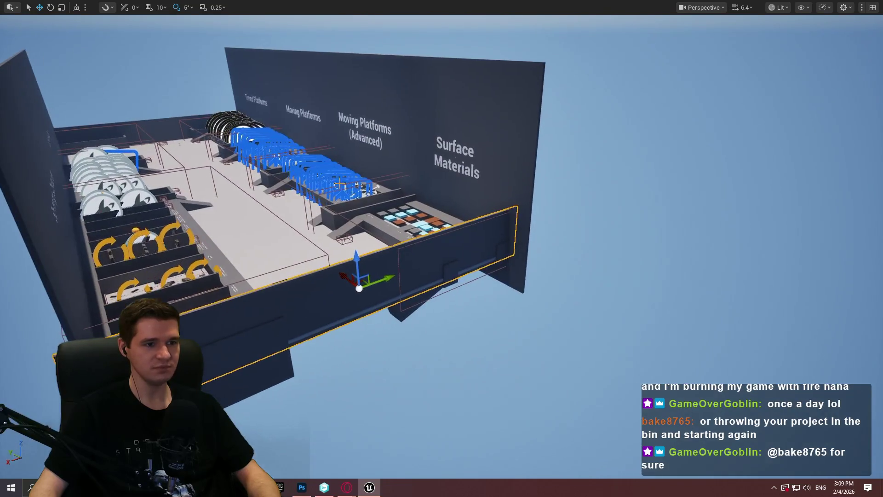
left_click(350, 113)
Frame the front wall and floor platform, then pull back and select the Bounce Pads label
mouse_move(574, 126)
left_mouse_down()
mouse_move(460, 126)
mouse_move(574, 126)
mouse_move(509, 166)
left_mouse_up()
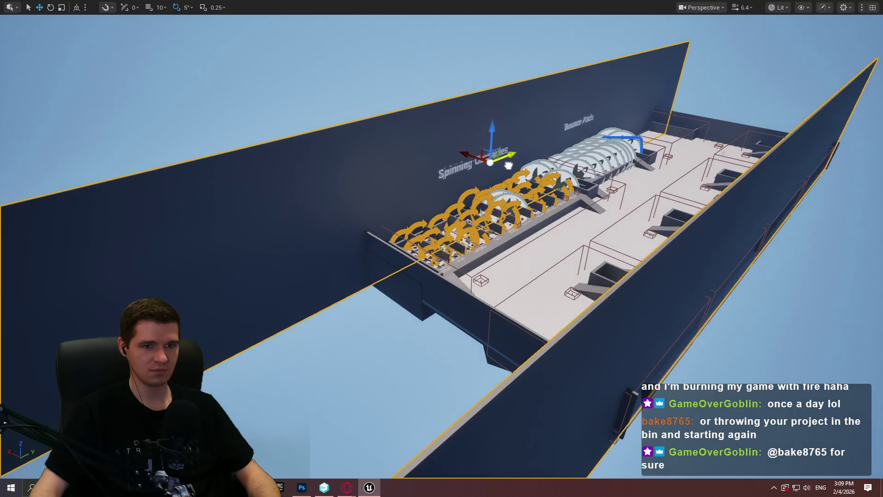
left_click(485, 319)
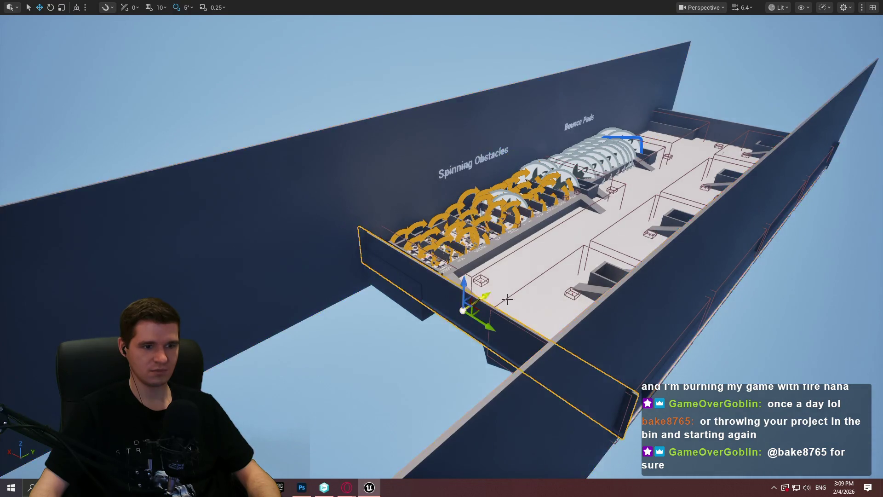
key("f")
left_click_drag(644, 224, 147, 293)
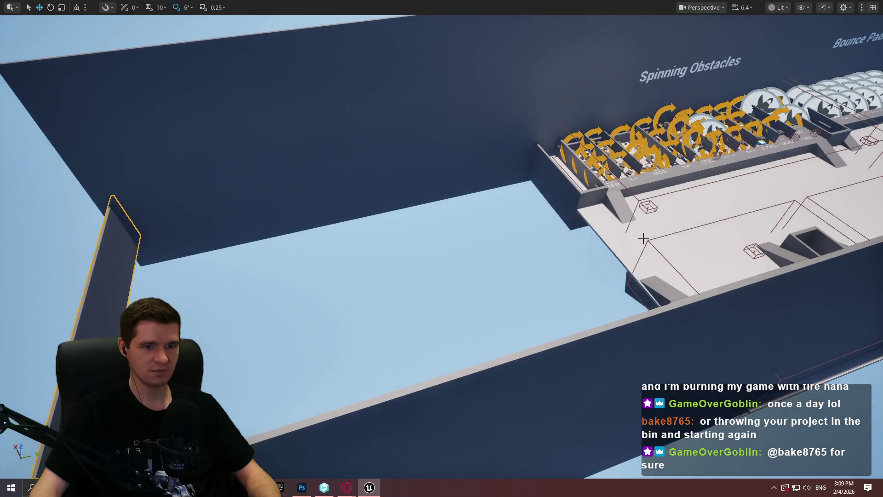
left_click(602, 184)
key("f")
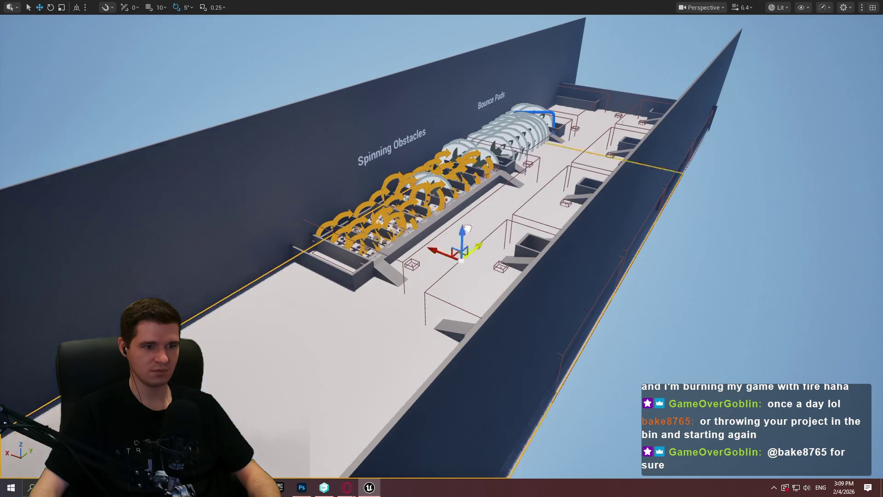
left_click_drag(572, 159, 427, 273)
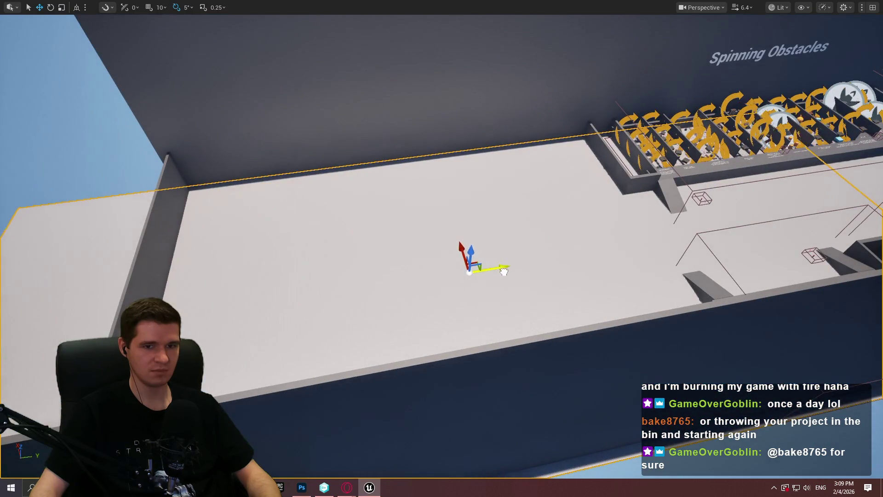
mouse_move(504, 271)
left_mouse_down()
mouse_move(414, 239)
mouse_move(442, 248)
mouse_move(442, 221)
mouse_move(322, 138)
mouse_move(129, 50)
left_mouse_up()
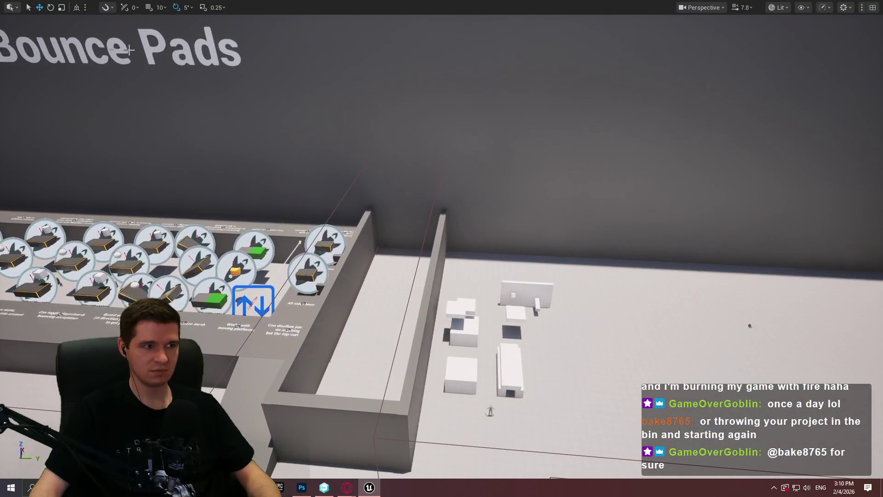
left_click(106, 48)
Alt-drag a copy of the Bounce Pads label to its right and set its text to 'Gym'
left_click_drag(201, 93, 657, 147, "alt")
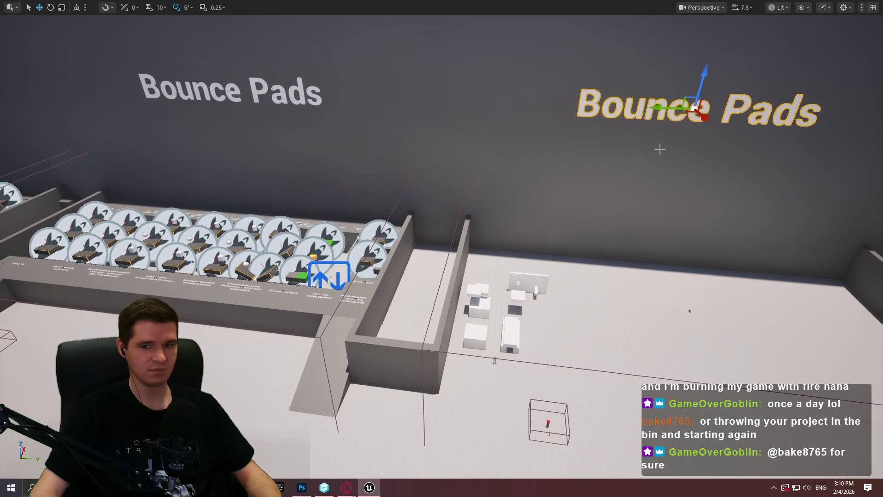
scroll(657, 147, "up", 3)
key("F11")
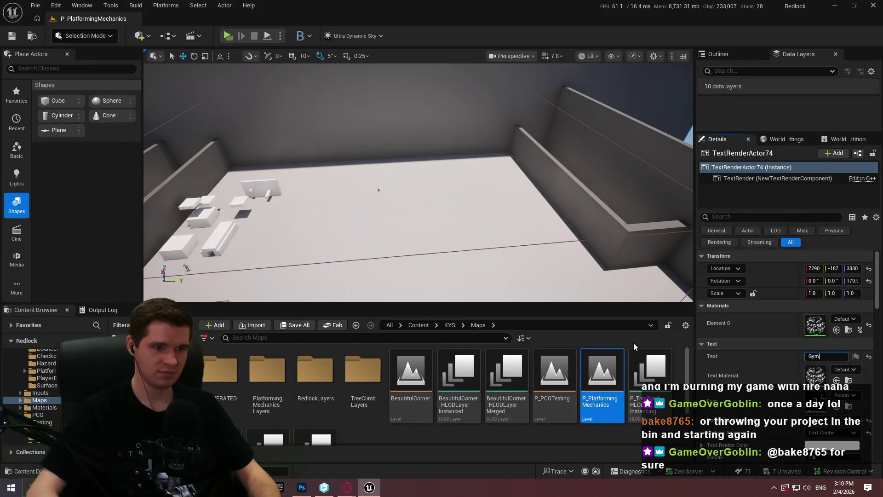
type("ym")
key("Return")
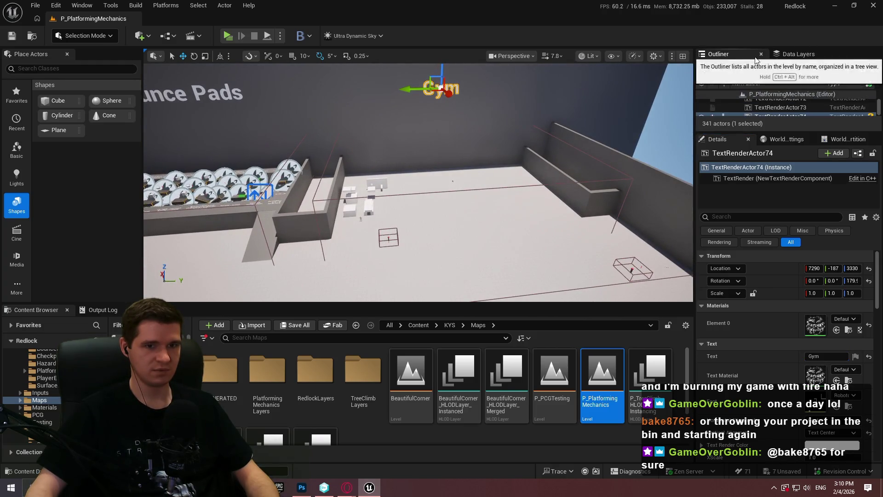
left_click_drag(764, 131, 764, 232)
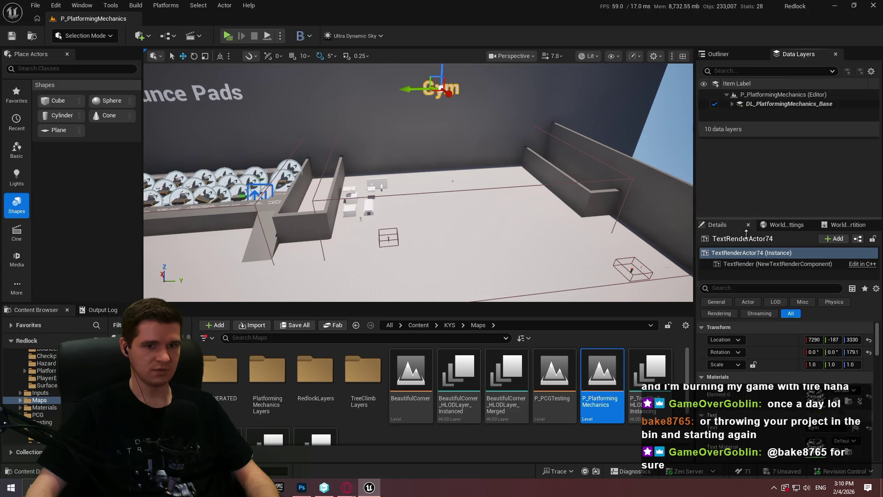
Create data layer asset DL_PlatformingMechanics_HazardsRestoration in Maps/PlatformingMechanicsLayers
left_click(732, 104)
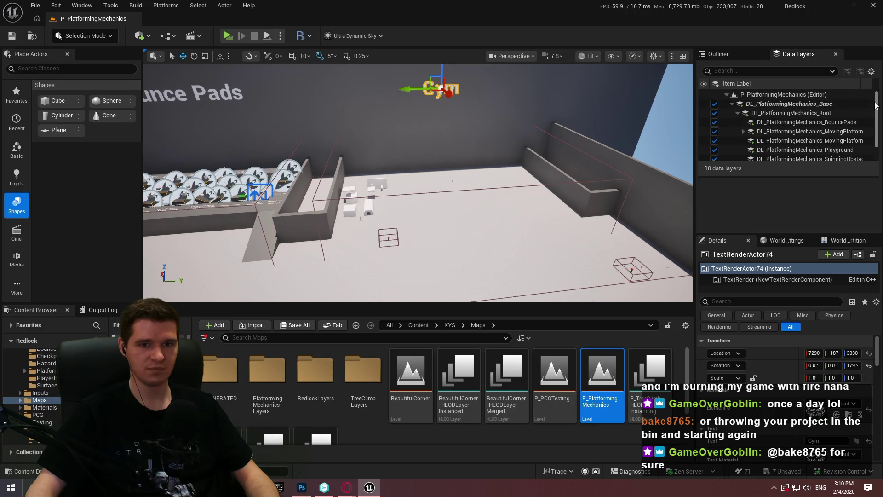
left_click_drag(875, 105, 874, 166)
left_click_drag(724, 178, 729, 187)
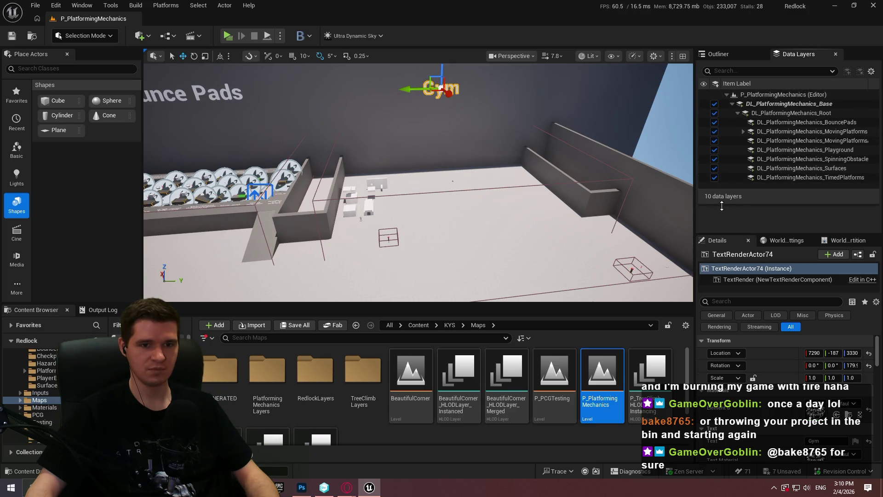
right_click(729, 186)
mouse_move(759, 216)
left_click(653, 233)
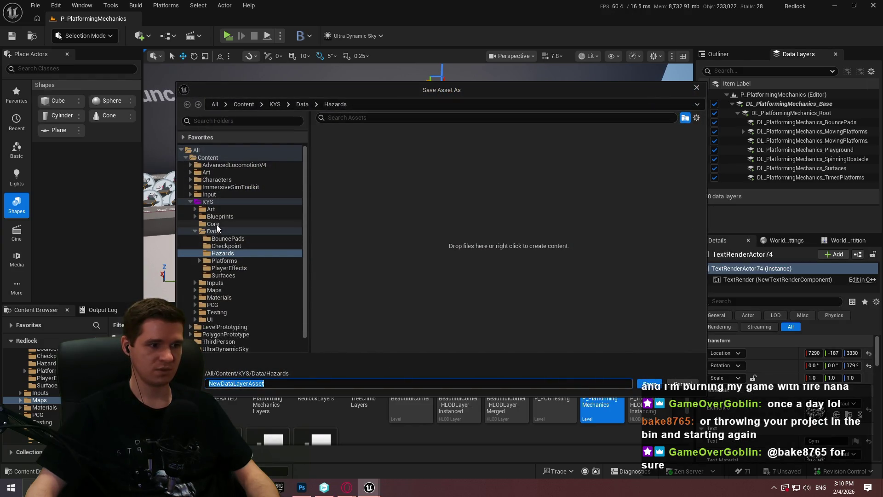
left_click(214, 290)
double_click(396, 162)
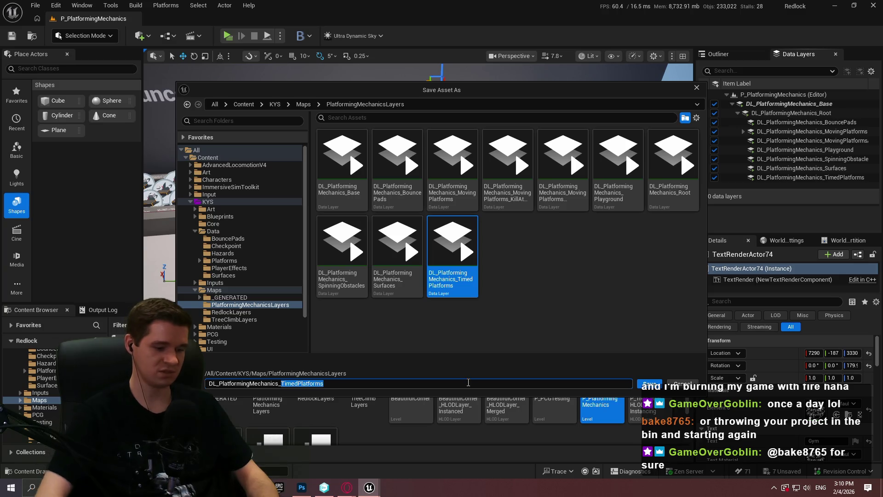
type("HazardsRestoration")
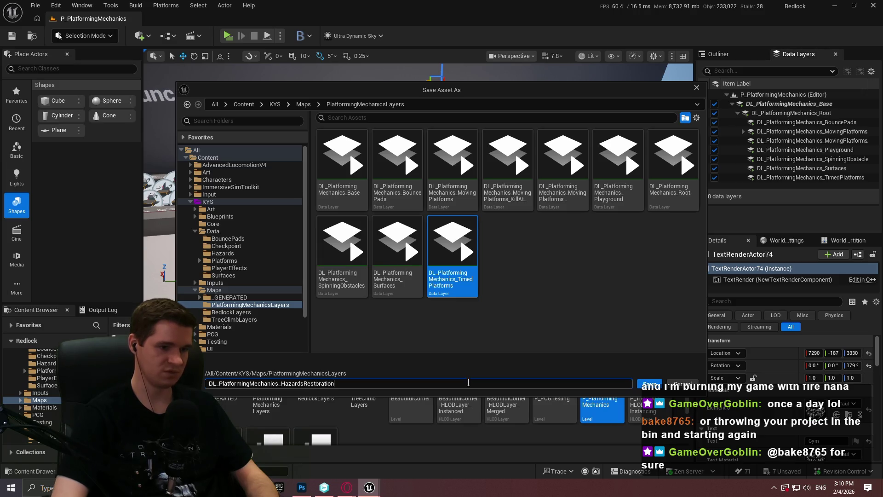
key("Return")
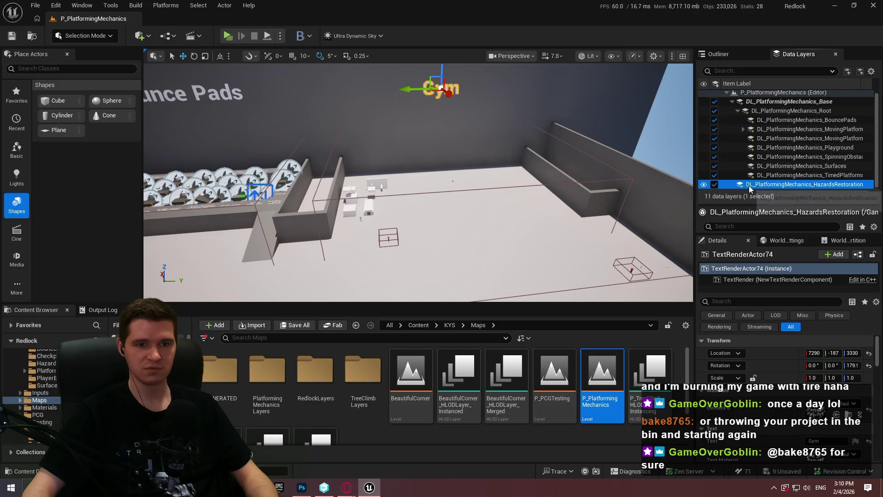
Nest the HazardsRestoration data layer under DL_PlatformingMechanics_Root
left_click_drag(769, 112, 768, 112)
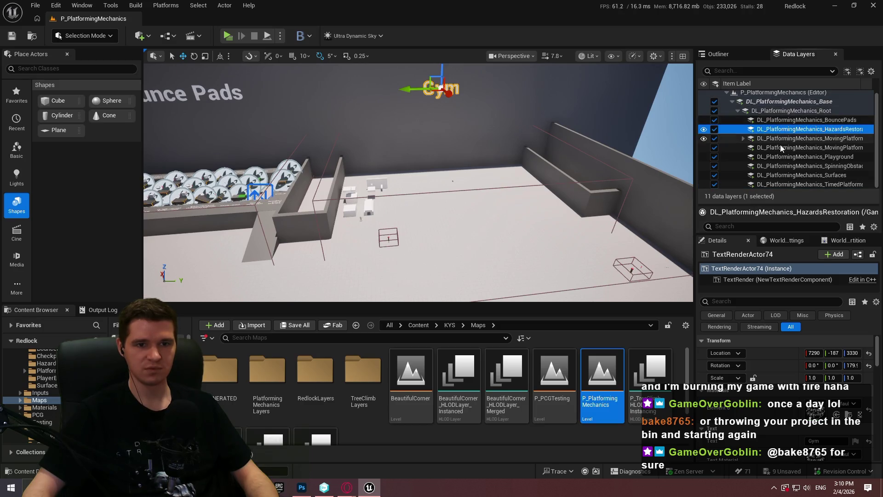
key("d")
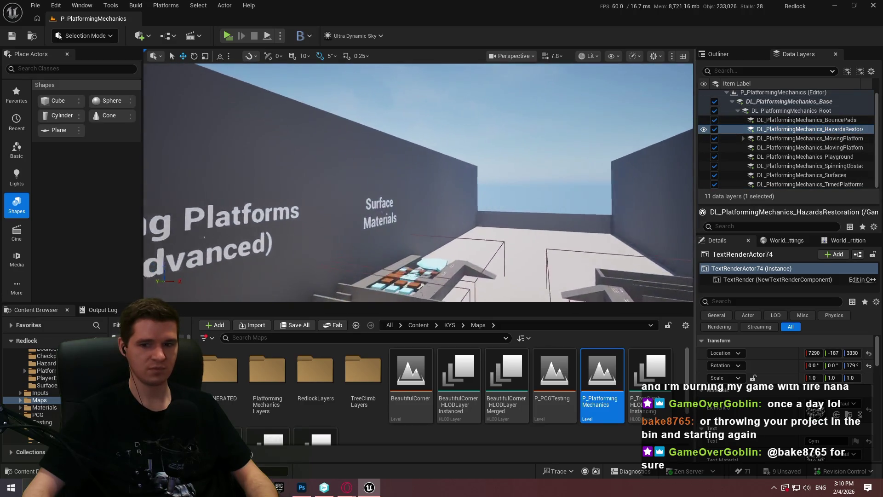
key("w")
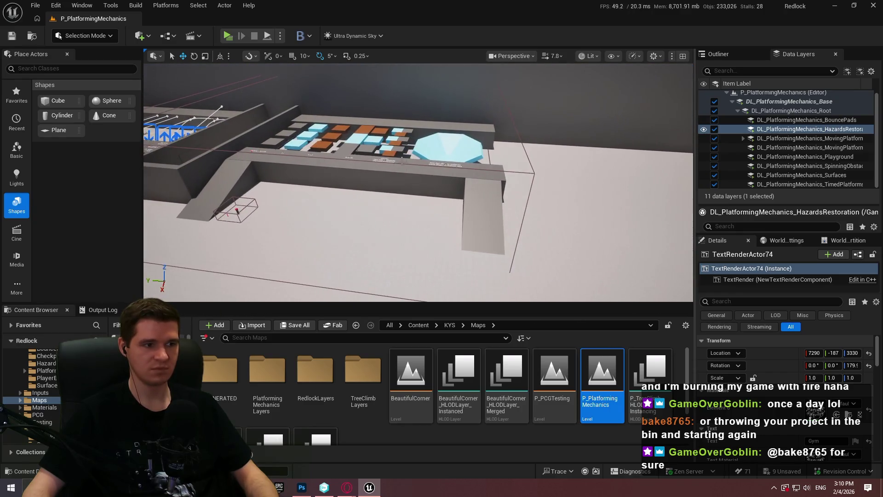
Alt-drag three Surface Materials enclosure walls sideways to duplicate them
left_click(285, 102)
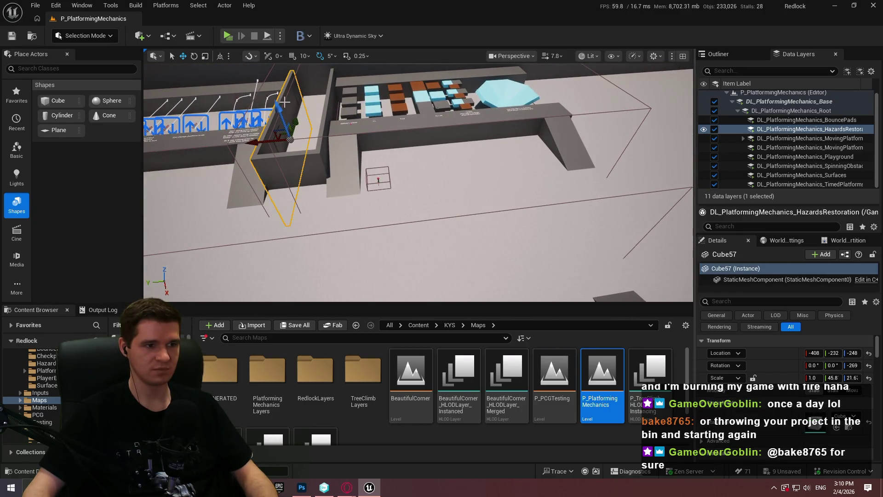
left_click(328, 108, "ctrl")
key("w")
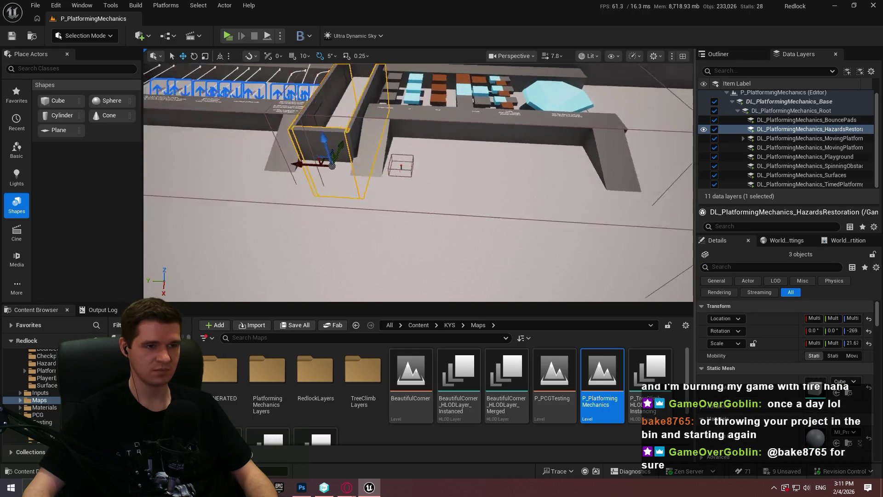
key("s")
mouse_move(211, 141)
left_mouse_down()
mouse_move(405, 198)
mouse_move(391, 186)
mouse_move(529, 184)
mouse_move(535, 211)
left_mouse_up()
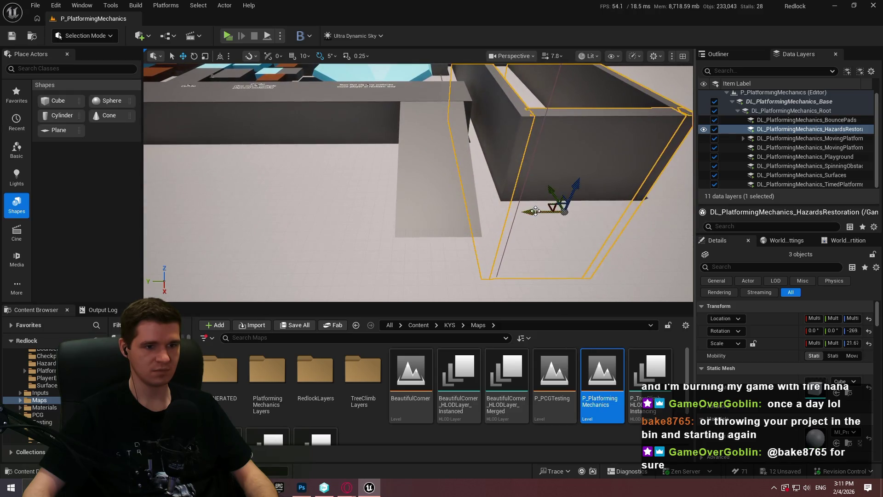
Duplicate the seven selected walls and move the copies further right
scroll(386, 204, "down", 6)
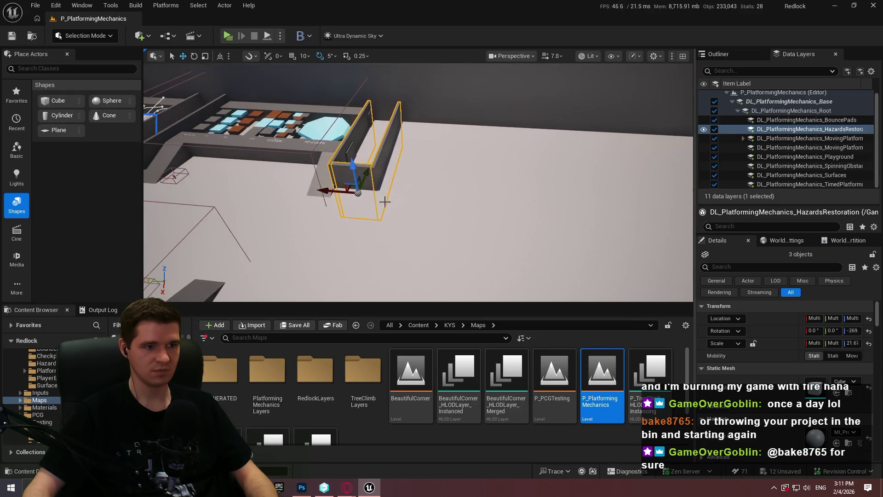
key("w")
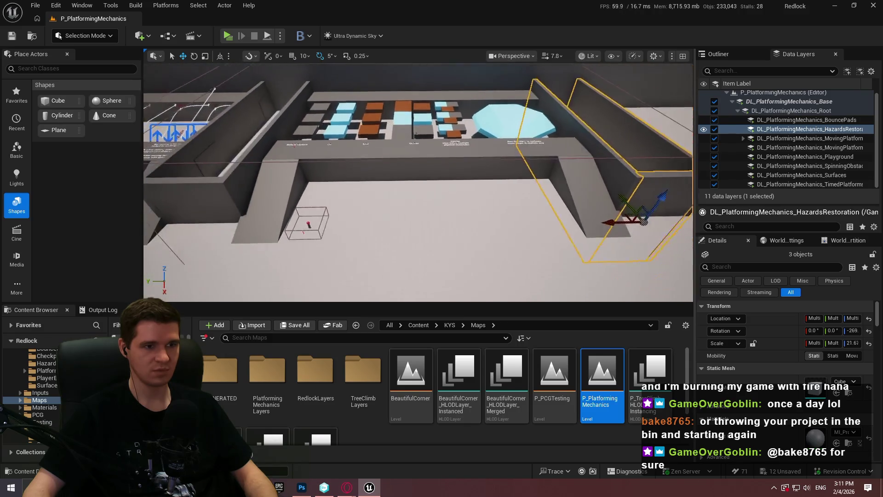
key("d")
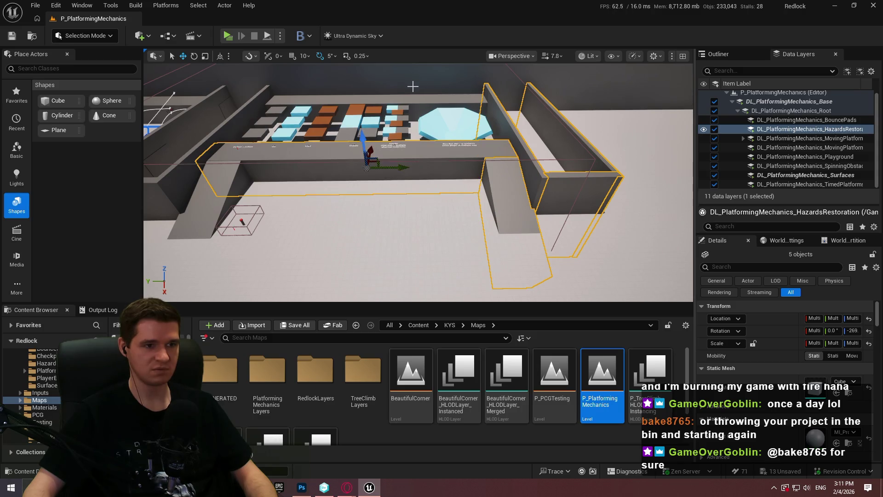
key("w")
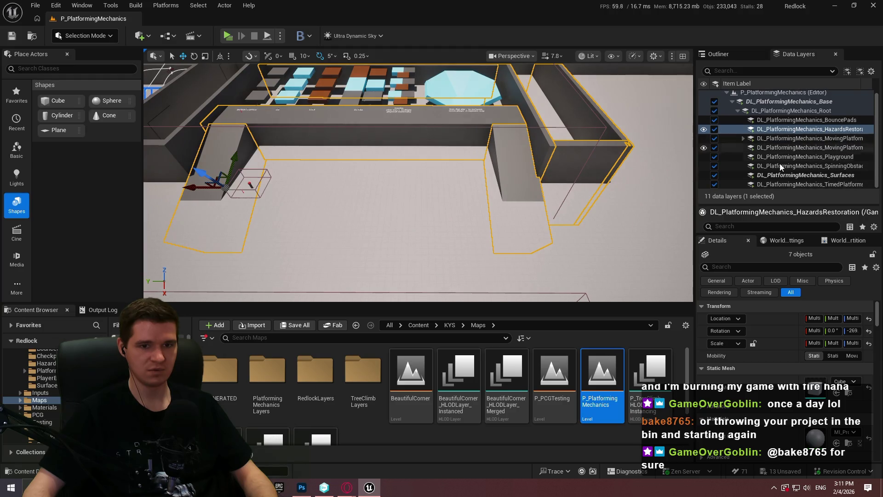
right_click(790, 176)
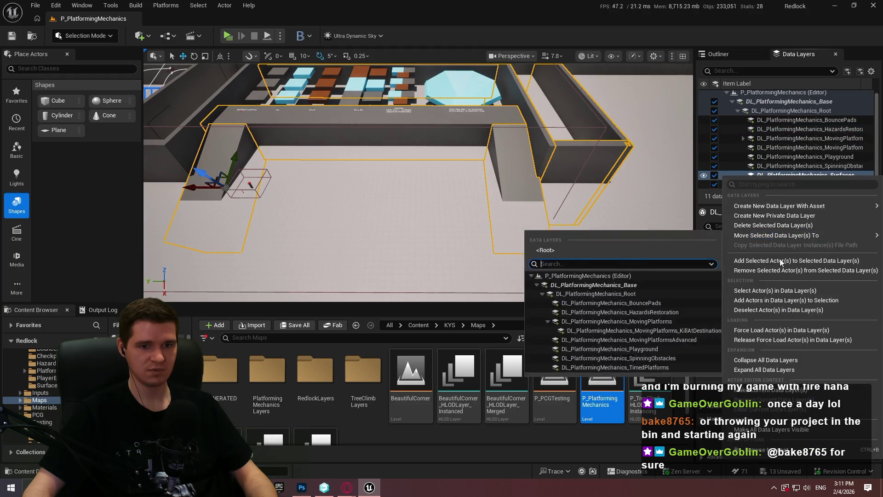
left_click(611, 202)
key("f")
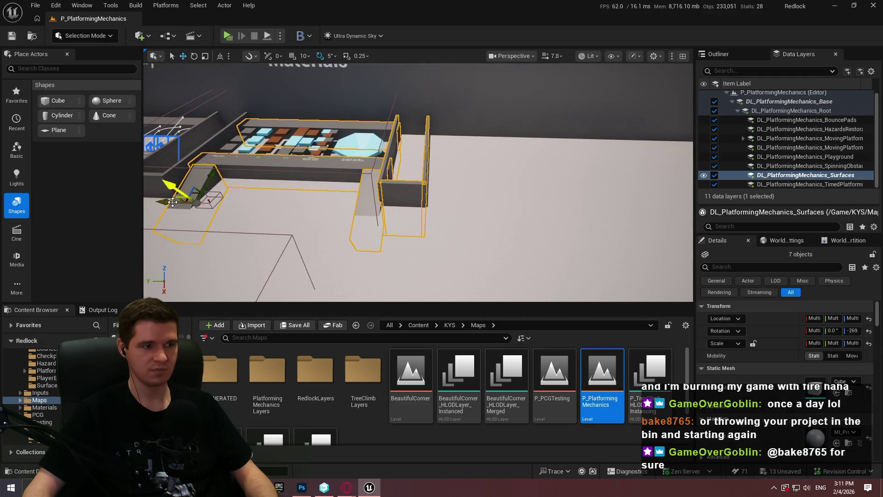
mouse_move(170, 202)
left_mouse_down()
mouse_move(426, 231)
mouse_move(410, 234)
left_mouse_up()
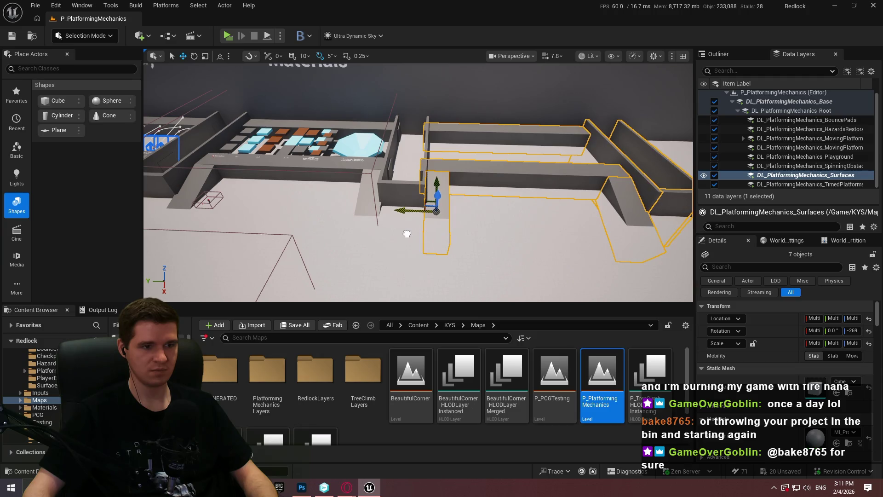
Remove the new walls from the Surfaces layer and add them to the HazardsRestoration data layer
right_click(799, 177)
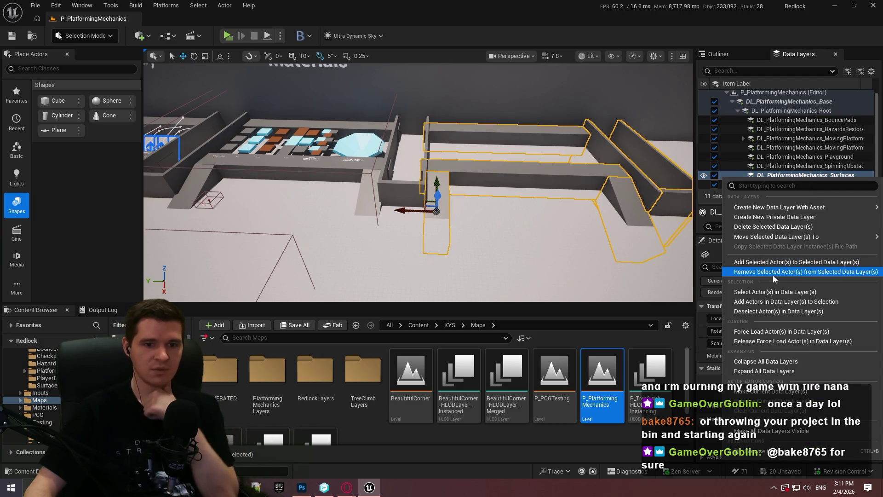
left_click(773, 275)
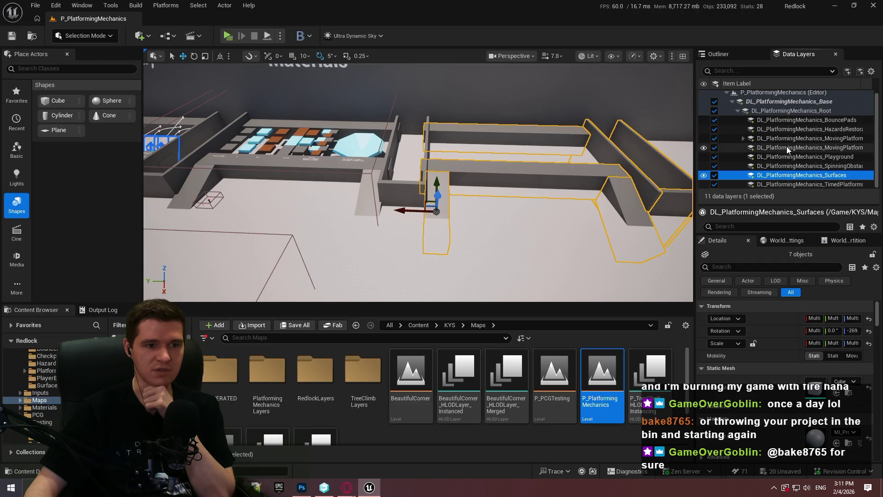
left_click(628, 217)
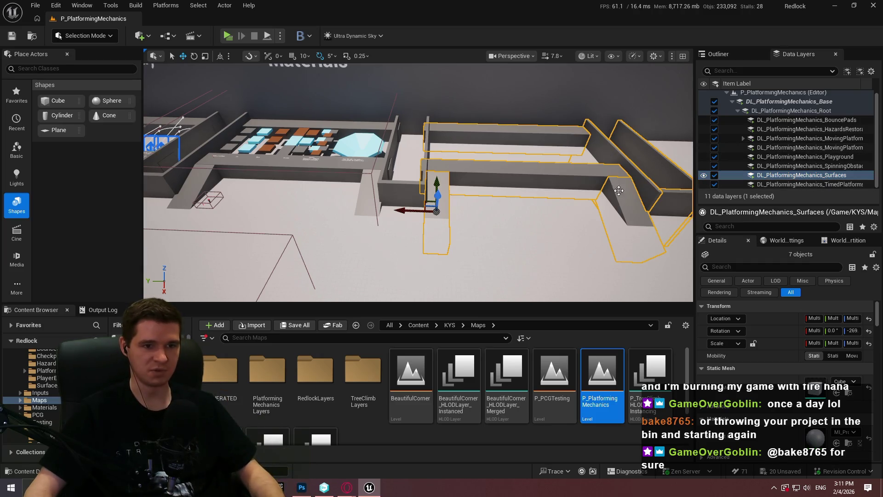
left_click(503, 180, "ctrl")
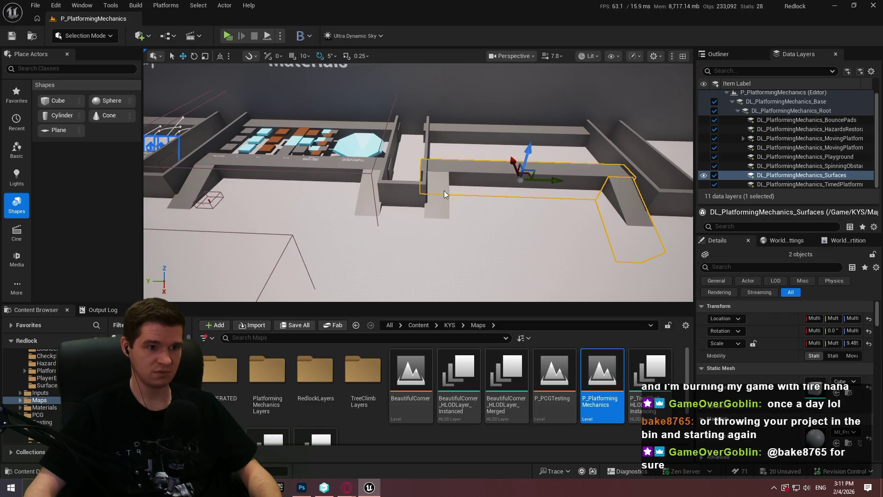
right_click(823, 133)
left_click(762, 219)
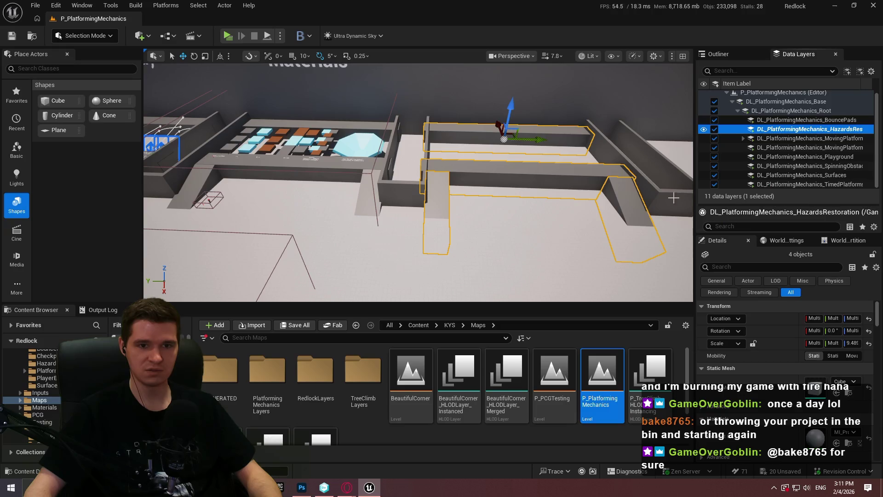
Select the front wall beam, the vertical beam, and then the data layer switcher copy
mouse_move(434, 192)
left_mouse_down()
mouse_move(428, 179)
mouse_move(434, 192)
left_mouse_up()
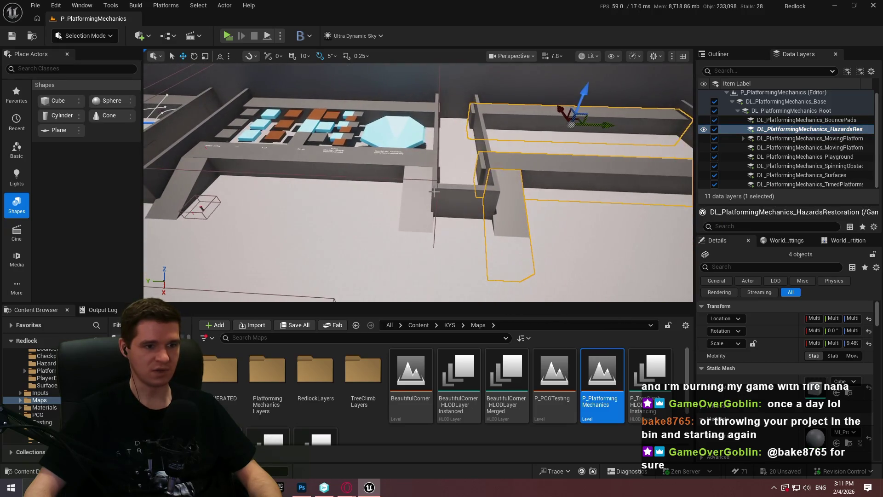
left_click(439, 181)
left_click(435, 185)
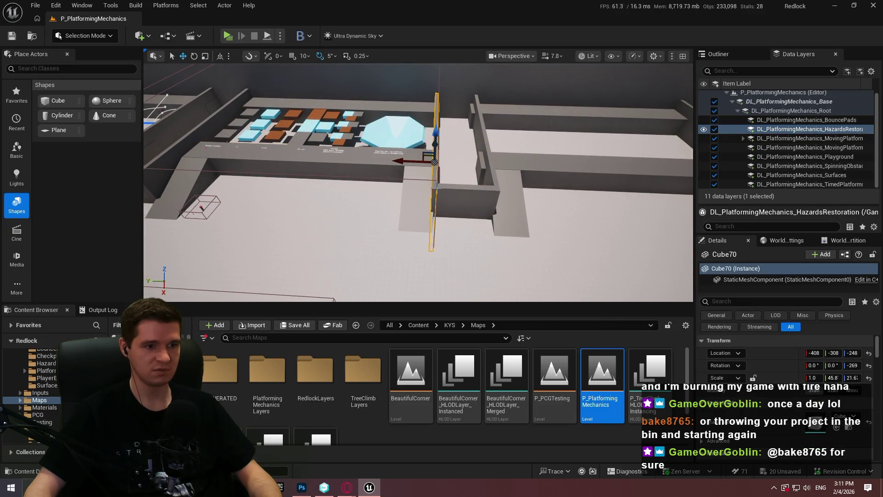
left_click(437, 189)
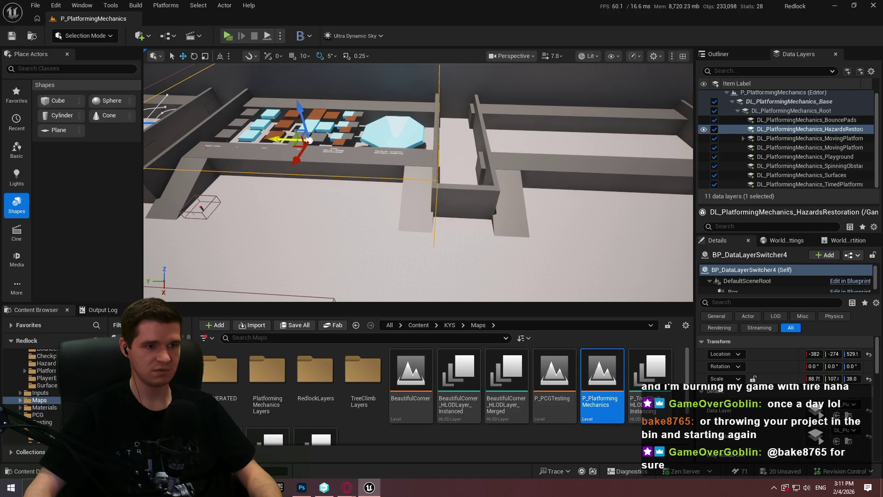
Frame BP_DataLayerSwitcher9 and pick its data layer from the Details dropdown
key("f")
left_click_drag(517, 155, 517, 155)
left_click_drag(466, 127, 466, 128)
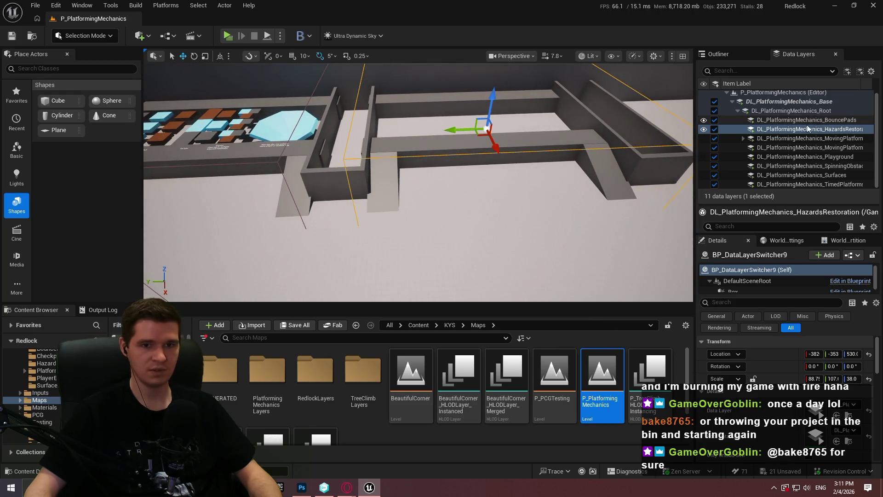
left_click_drag(611, 136, 570, 195)
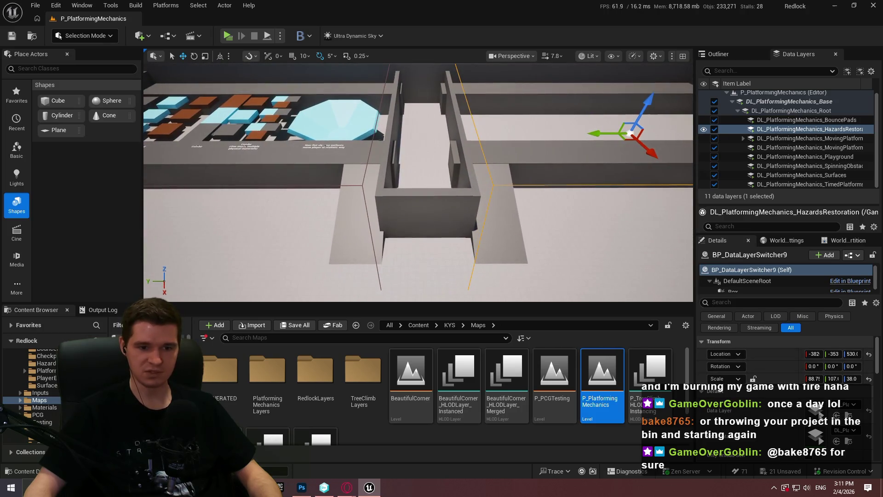
left_click(847, 405)
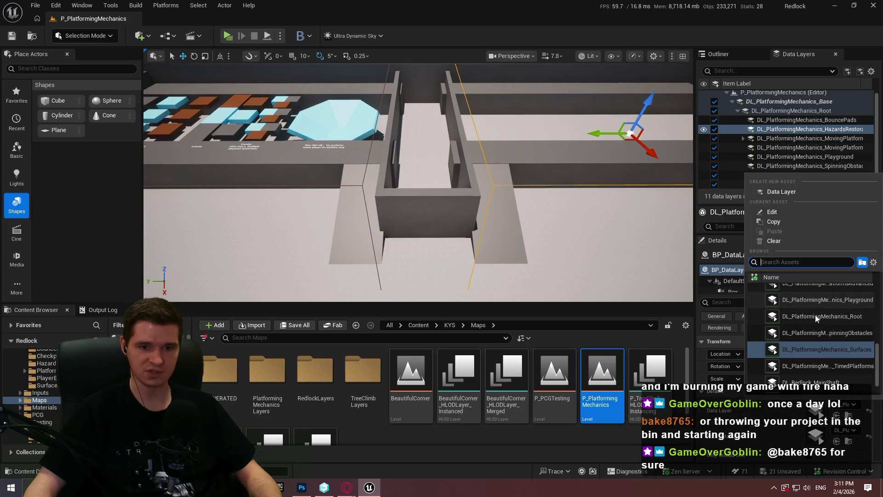
left_click(791, 342)
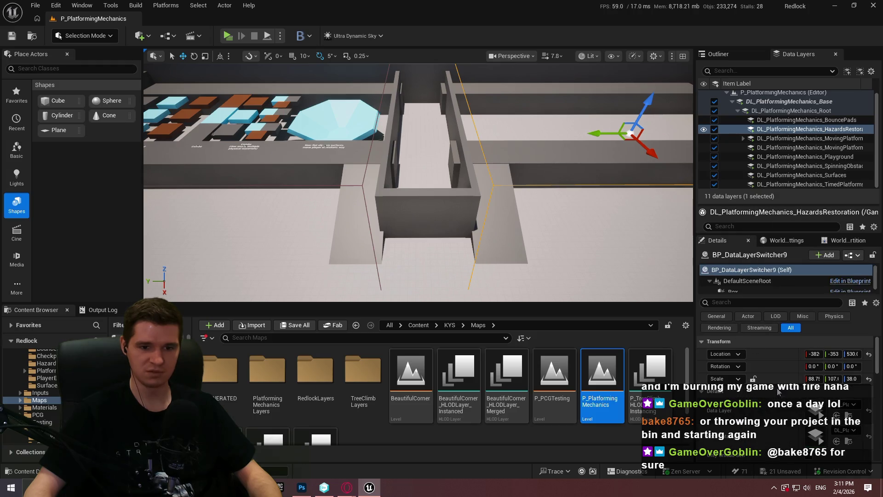
Alt-drag a copy of the Surface Materials sign over the new corridor
left_click_drag(418, 184, 419, 184)
mouse_move(411, 136)
left_mouse_down()
mouse_move(481, 211)
mouse_move(330, 149)
left_mouse_up()
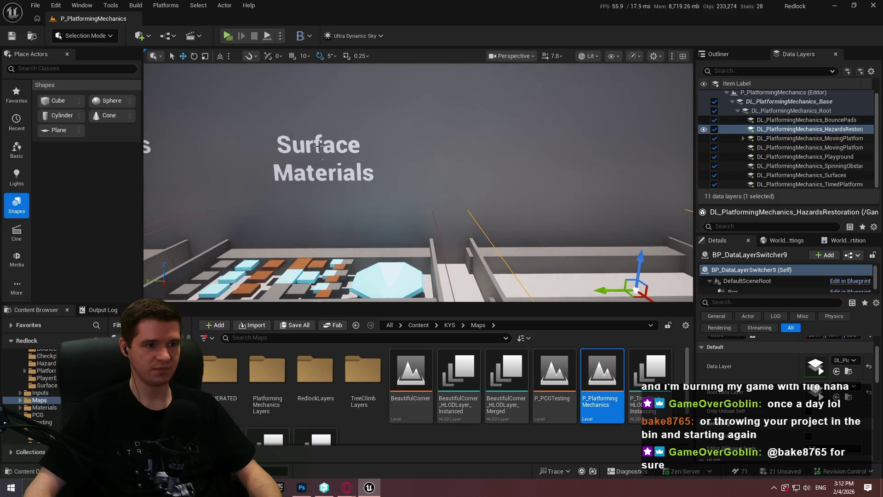
left_click(320, 146)
mouse_move(569, 160)
left_mouse_down()
mouse_move(511, 120)
mouse_move(376, 109)
left_mouse_up()
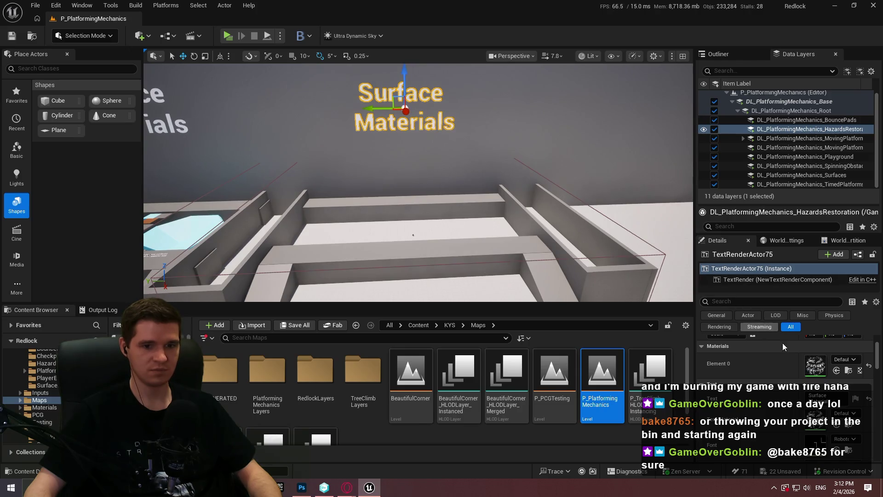
Set the copied sign's text to 'Hazards &' and 'Restoration' on two lines
scroll(731, 398, "up", 1)
type("Hazards")
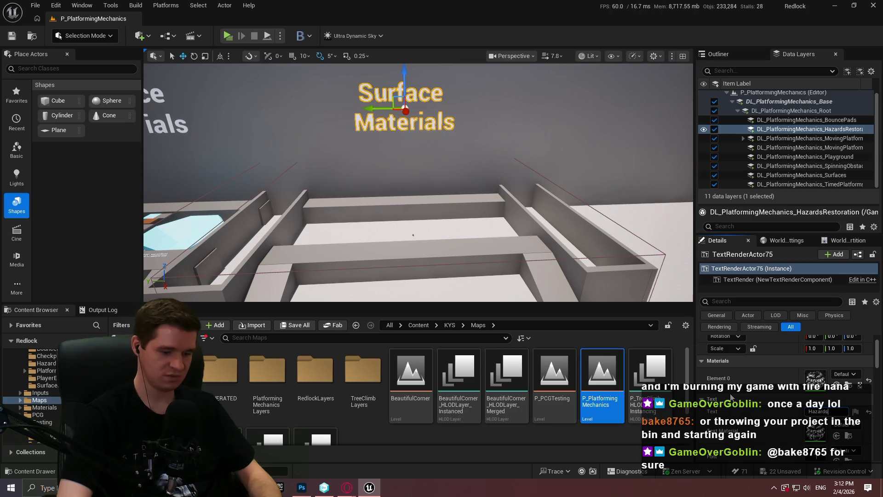
type(" &")
key("Return")
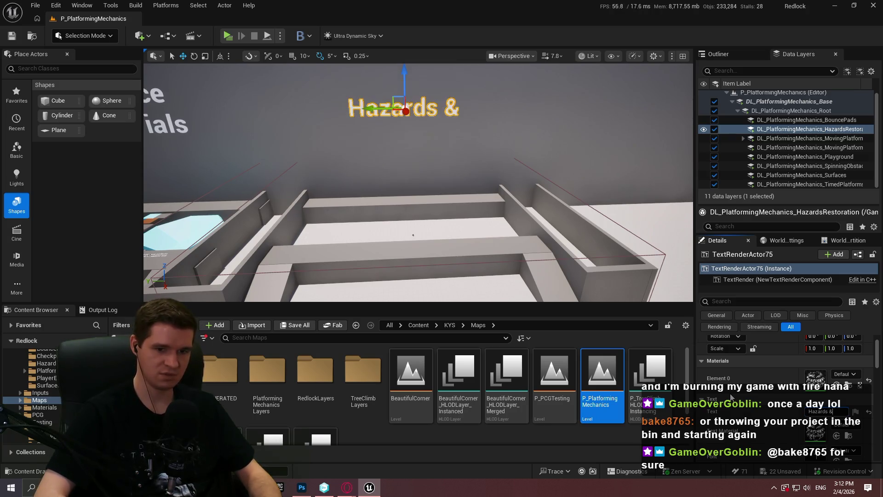
key("shift+Return")
type("Restorati")
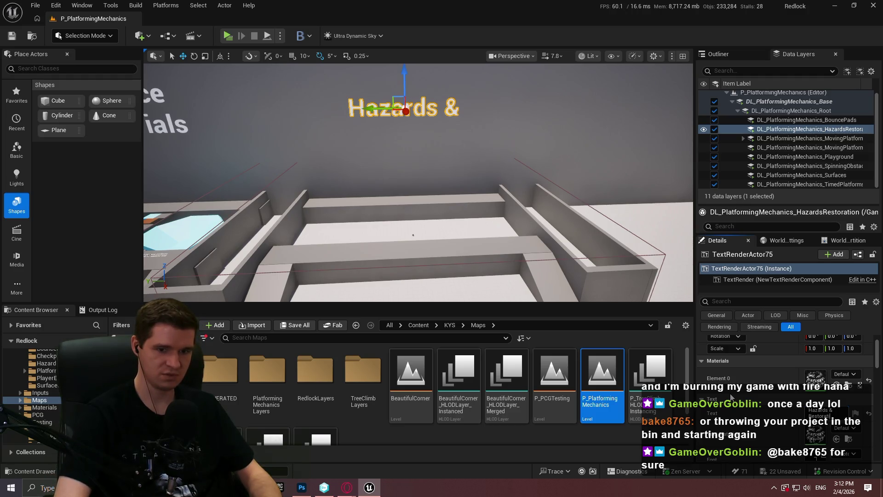
key("Return")
scroll(419, 184, "down", 3)
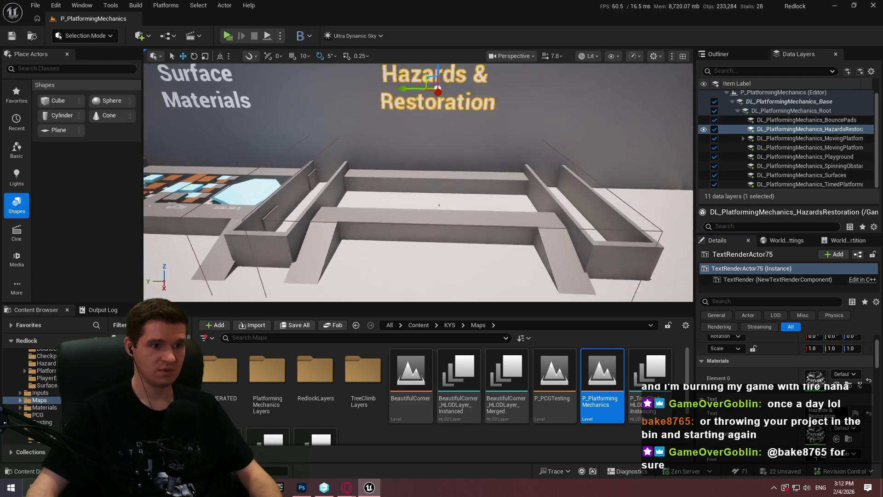
scroll(432, 182, "up", 5)
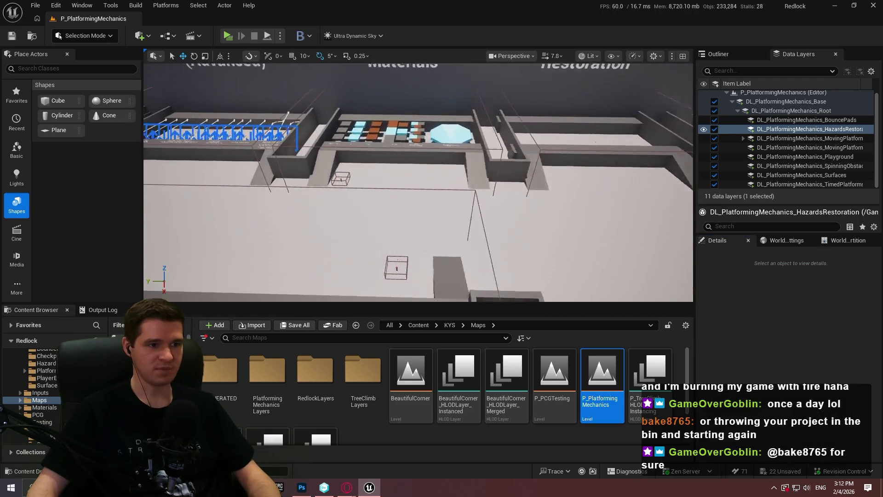
left_click(378, 180)
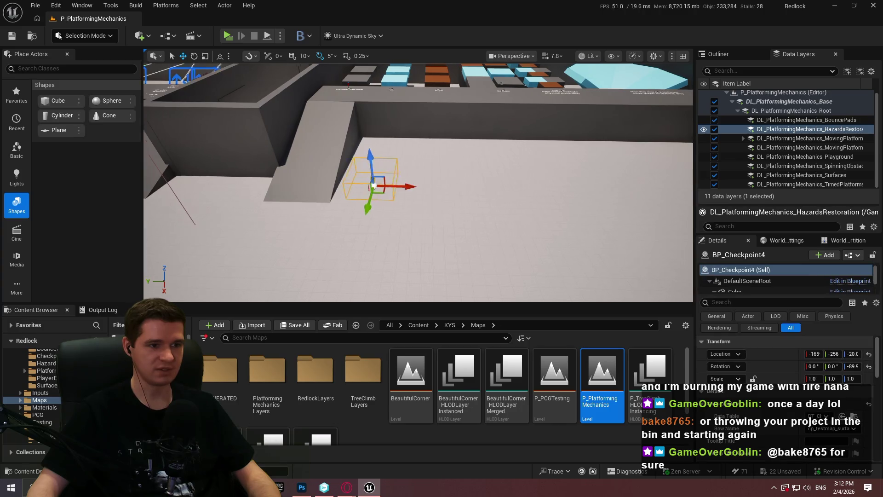
Alt-drag a BP_Checkpoint copy into the corridor and open DT_Checkpoint from its Checkpoint ID
mouse_move(194, 149)
left_mouse_down()
mouse_move(501, 195)
mouse_move(474, 186)
left_mouse_up()
scroll(782, 378, "down", 2)
left_click(854, 388)
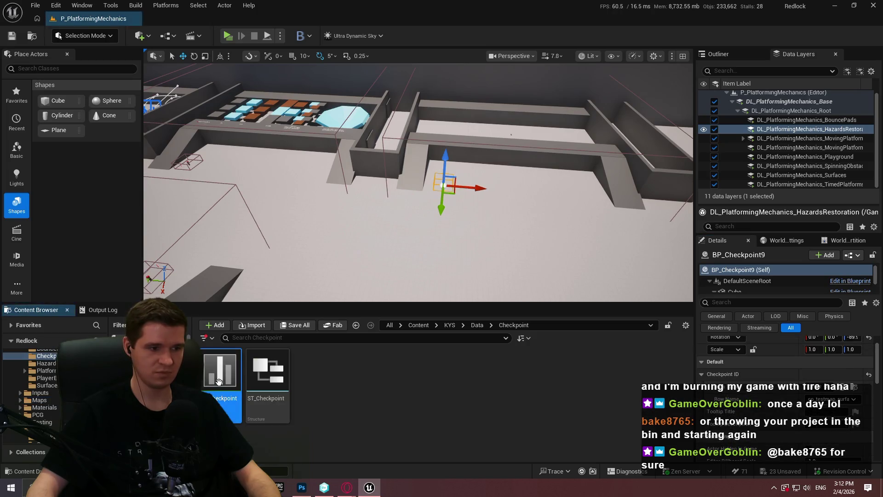
double_click(220, 373)
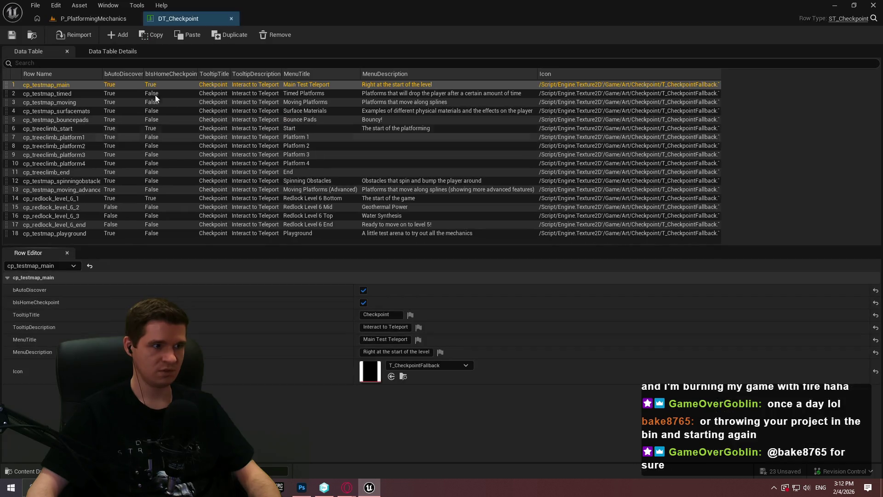
Add a 19th row to DT_Checkpoint named cp_testmap_hazardsrestoration and enlarge the table area
left_click(126, 39)
double_click(37, 241)
type("cp_test")
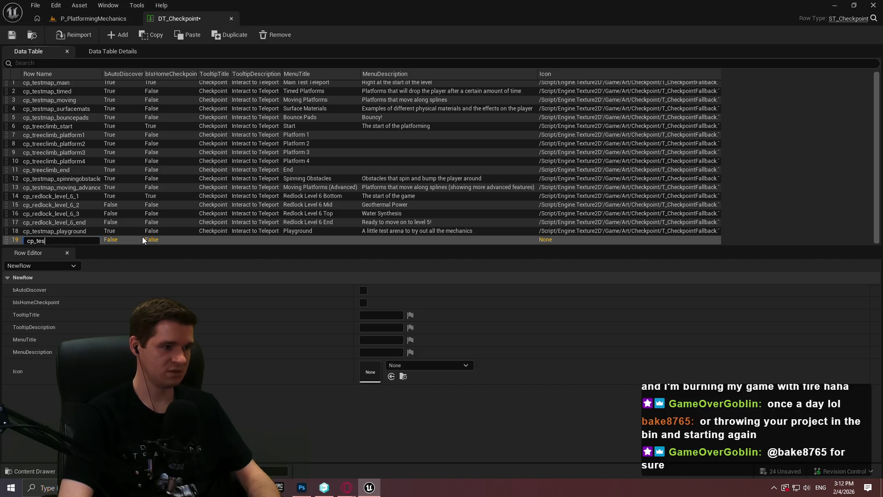
type("map")
key("BackSpace")
key("BackSpace")
key("BackSpace")
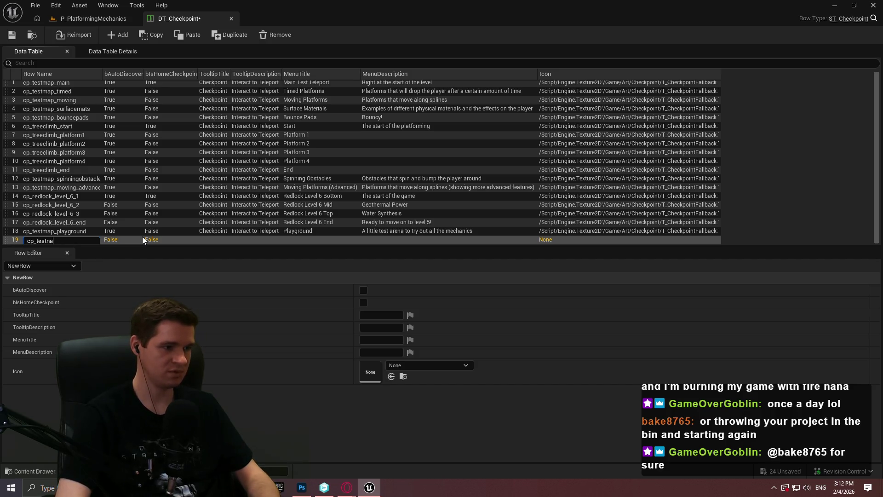
type("map_")
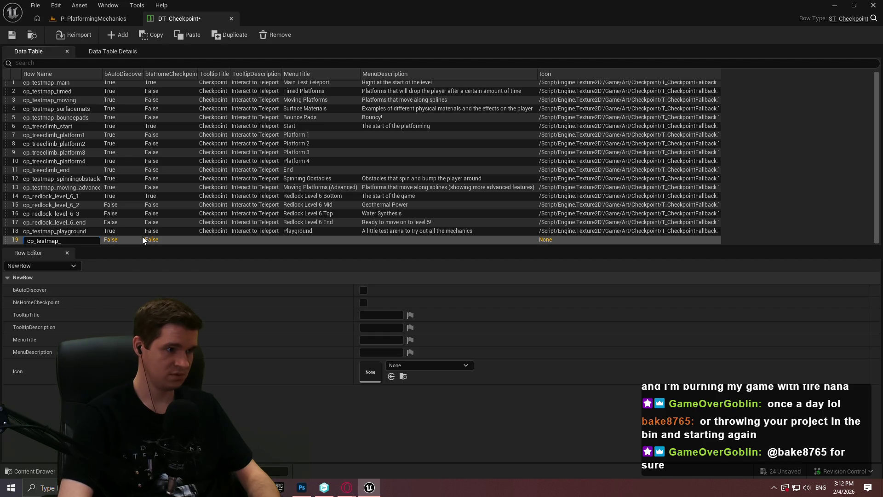
type("haza")
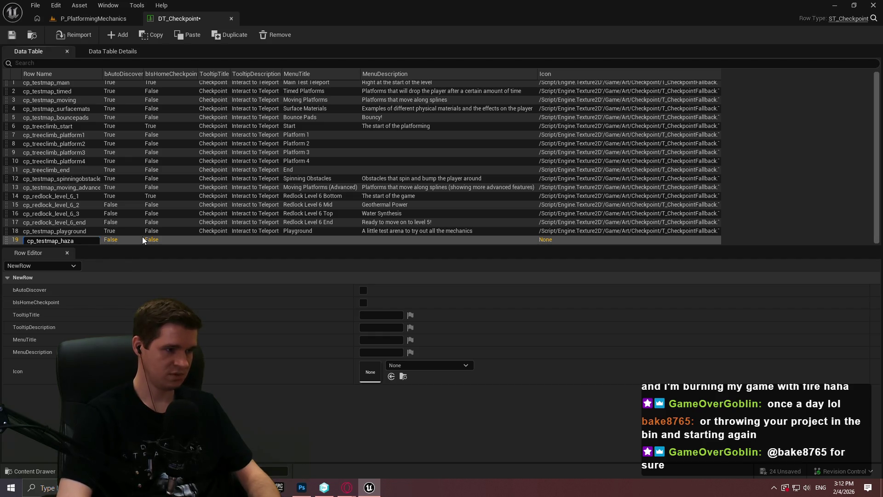
type("rdsrestoration")
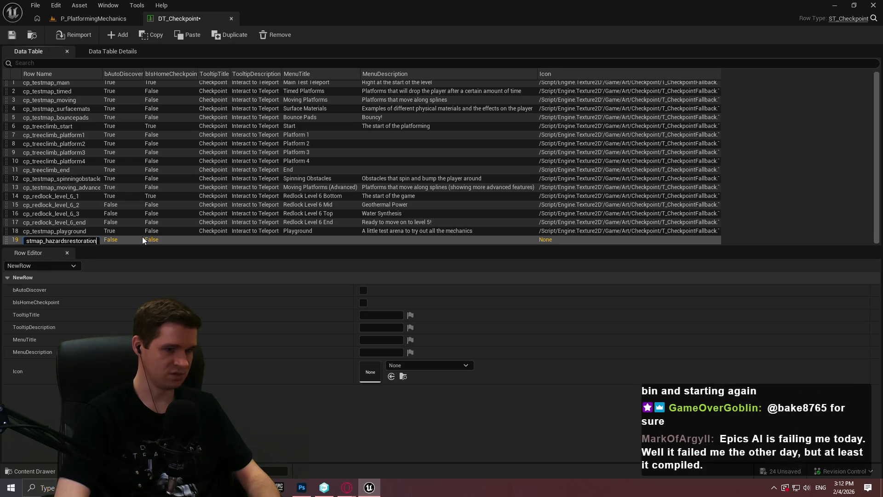
key("Return")
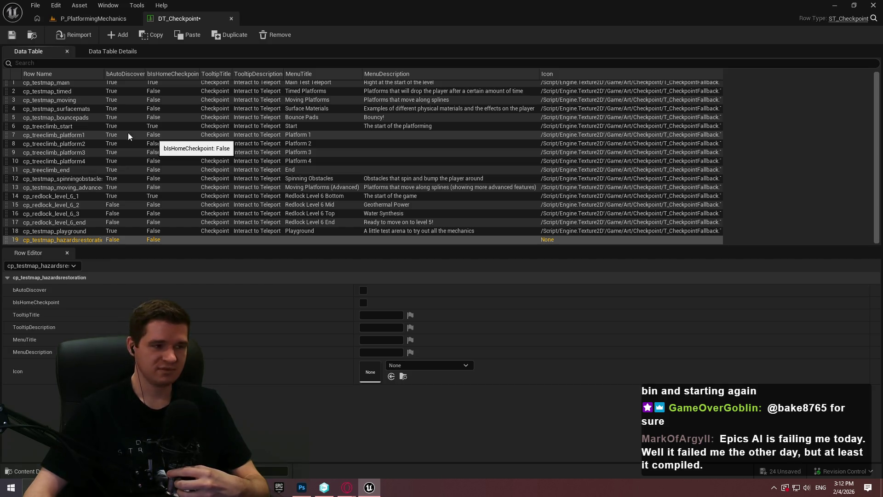
left_click_drag(159, 247, 158, 288)
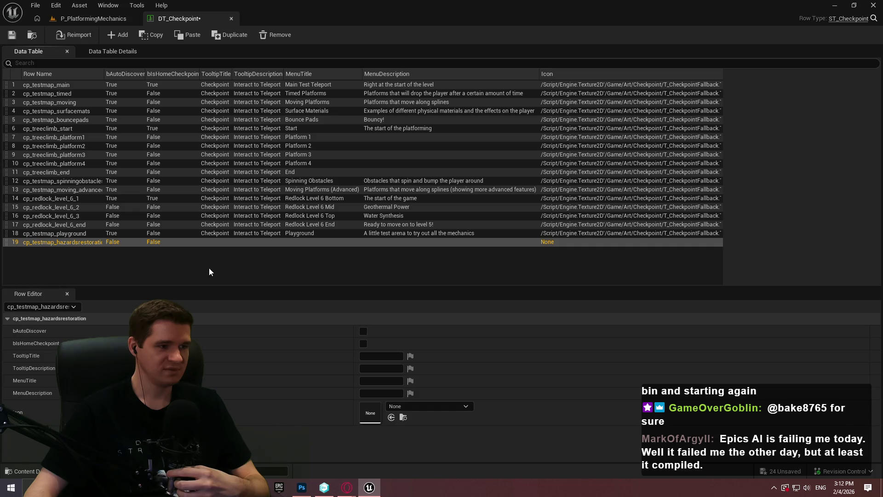
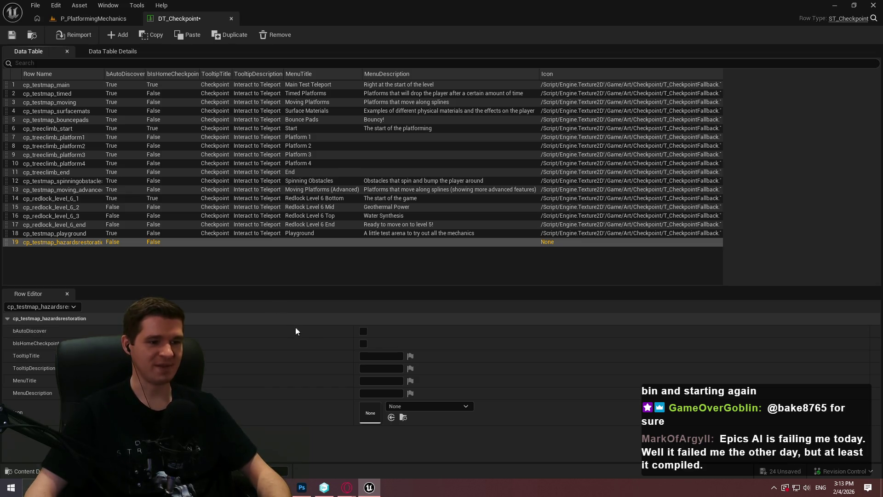
Tick bAutoDiscover and set the tooltip to 'Checkpoint' / 'Interact to Teleport'
left_click(364, 331)
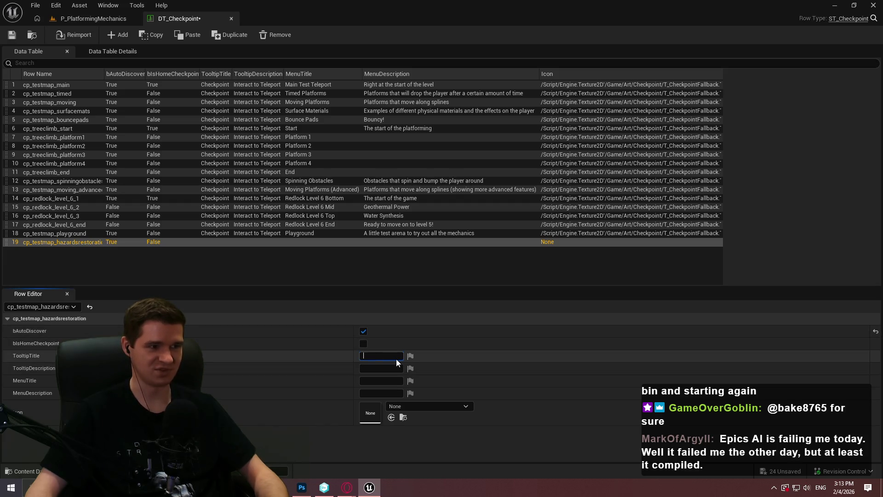
type("Checkpoint")
key("Tab")
type("In")
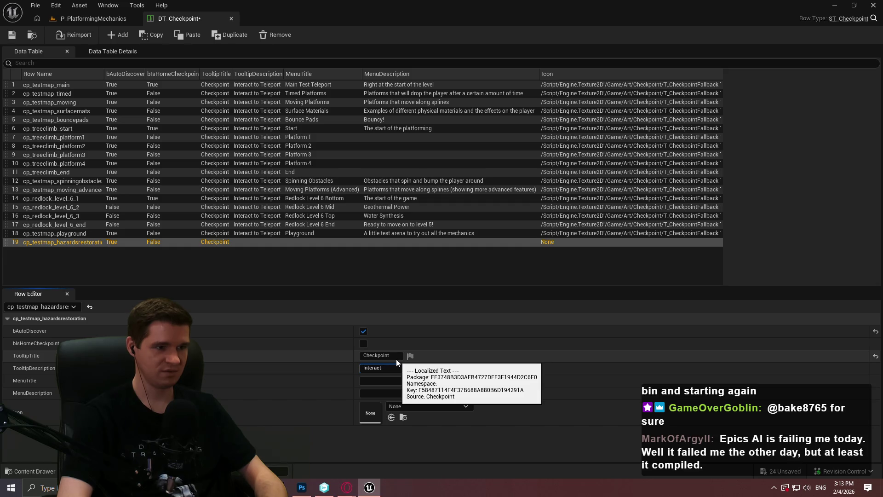
Set menu title 'Hazards & Restoration Stations' and its description about draining and restoring resources
left_click(384, 381)
type("Hazards &")
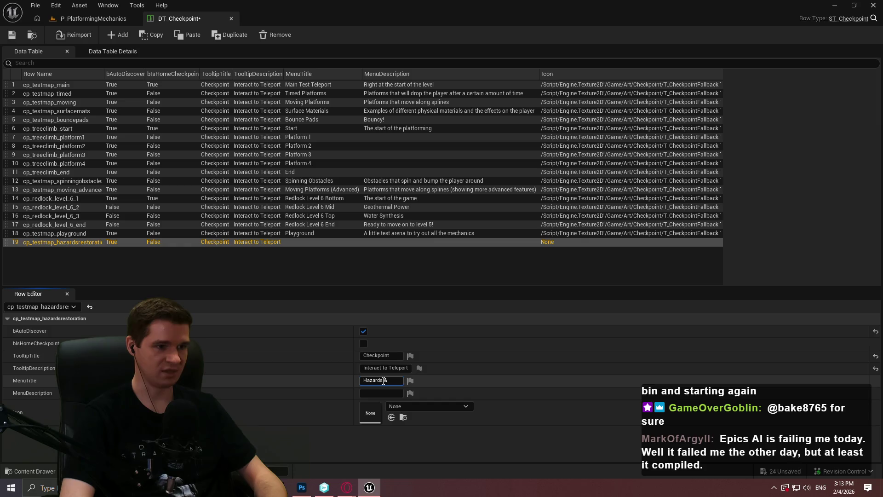
type("Restorat")
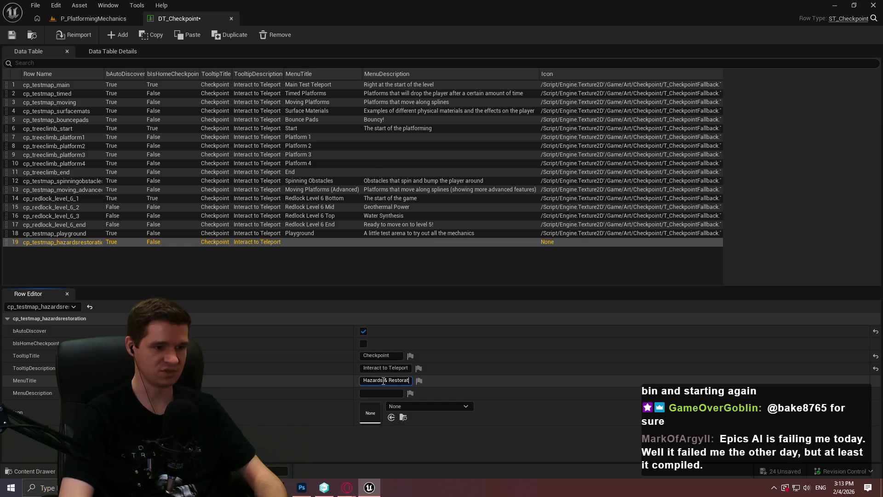
type("ion Stations")
key("Return")
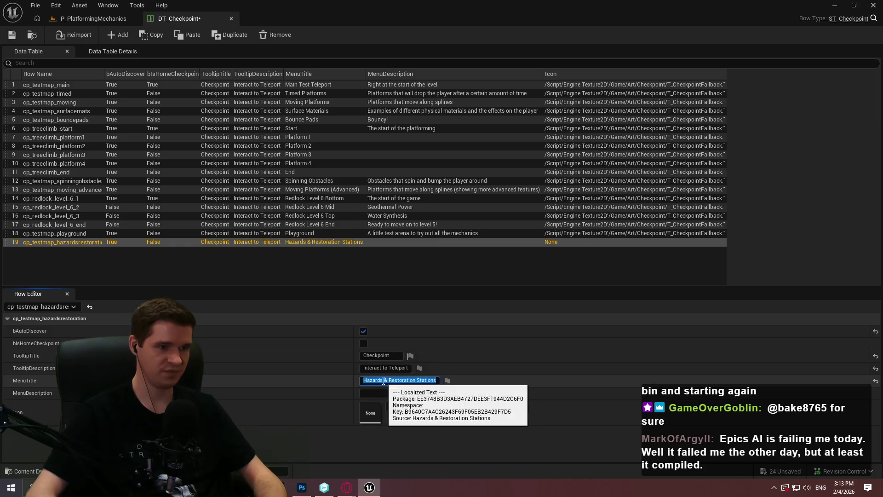
left_click(375, 392)
type("Hazards that drain the player's resources and the restoration stations to restor")
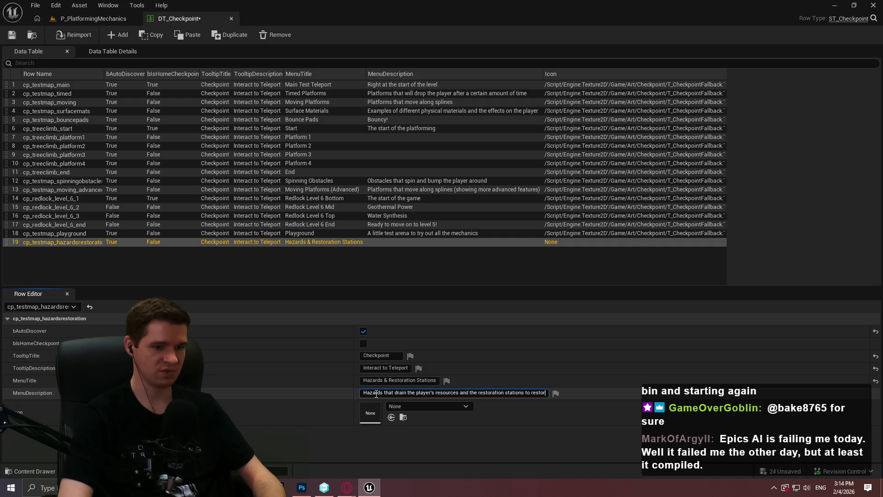
type("e them")
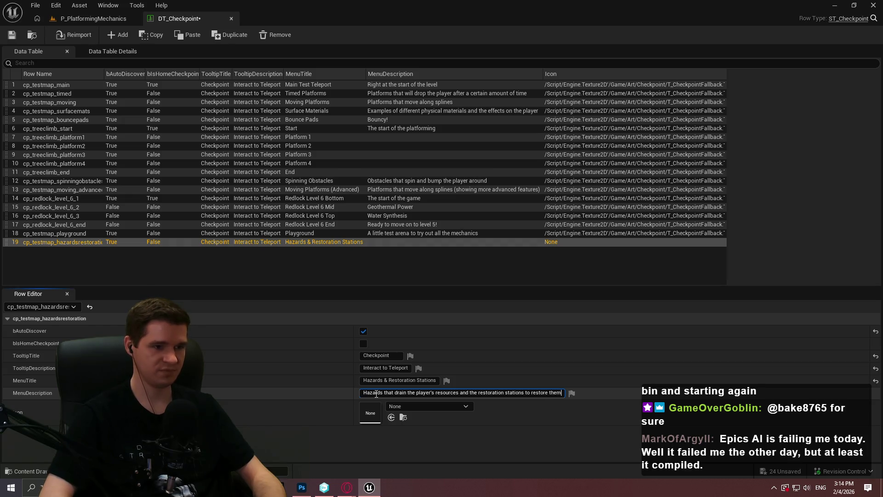
key("Return")
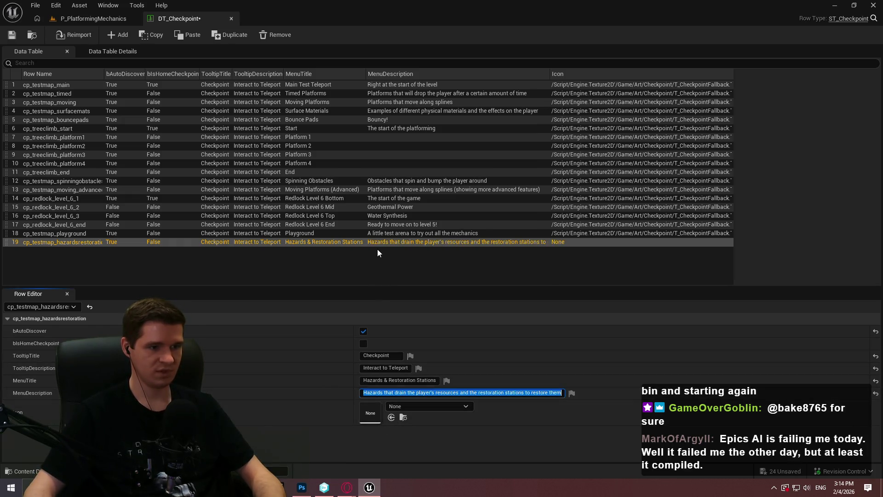
left_click(414, 233)
left_click(397, 241)
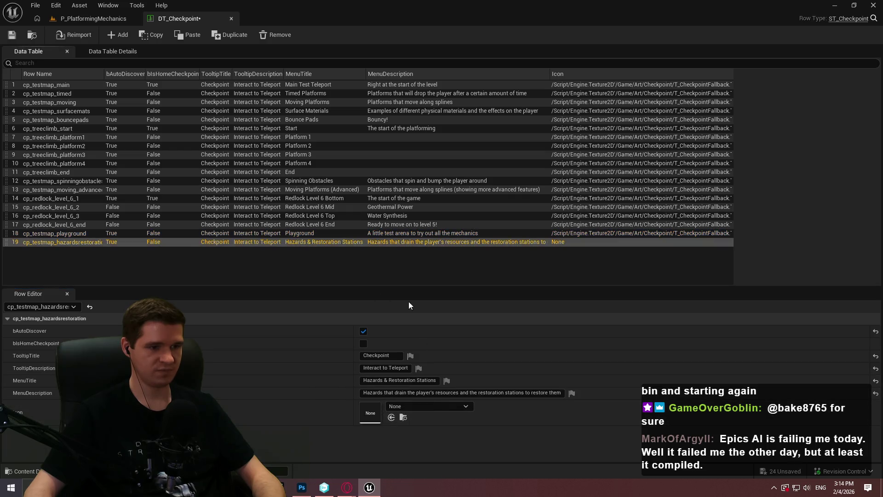
Save the DT_Checkpoint data table and close it
left_click(32, 35)
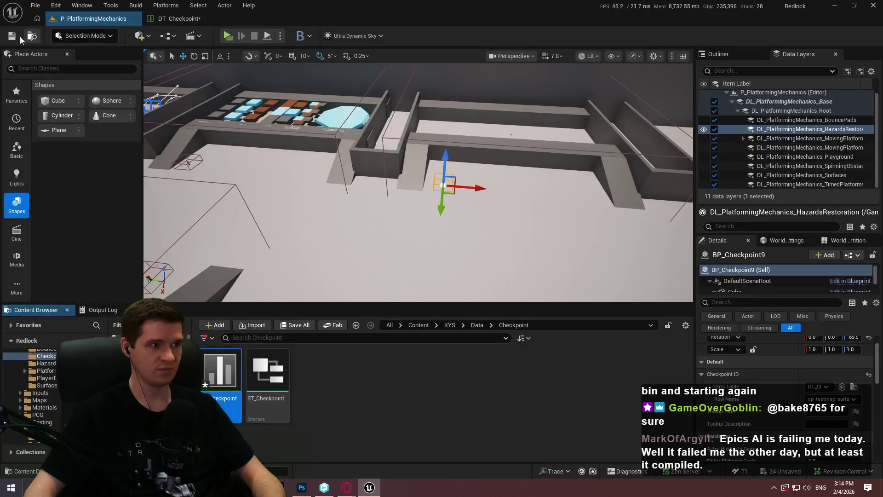
left_click(212, 19)
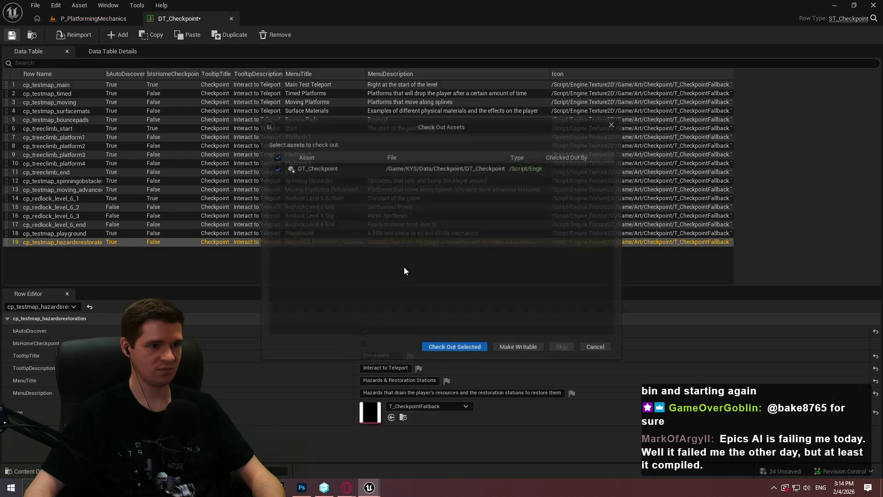
left_click(446, 348)
left_click(231, 19)
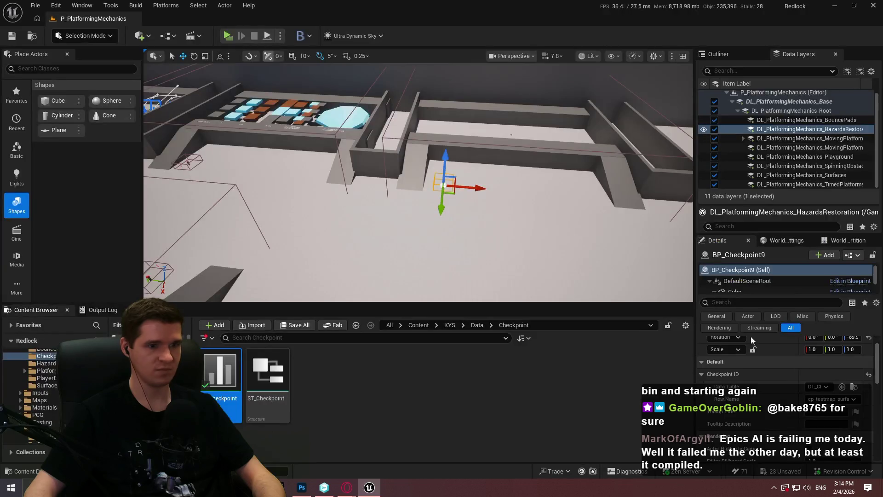
Set the checkpoint's Row Name to cp_testmap_hazardsrestoration and launch a standalone preview
left_click(829, 399)
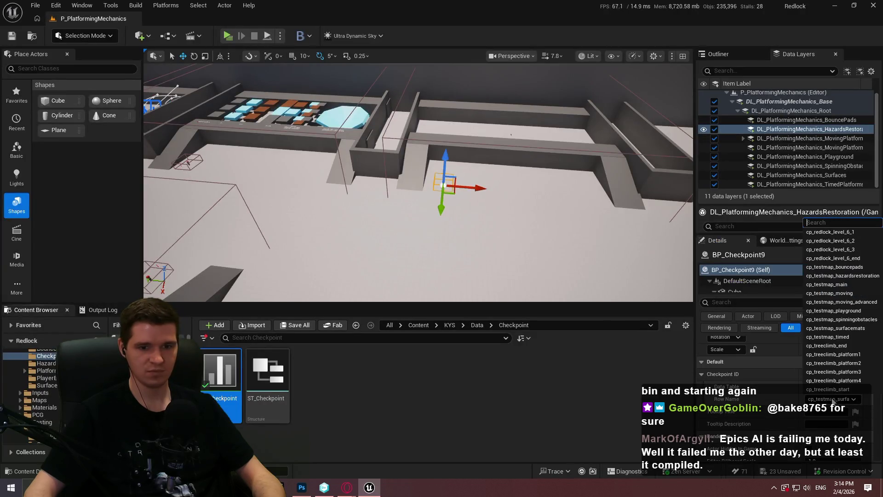
left_click(849, 276)
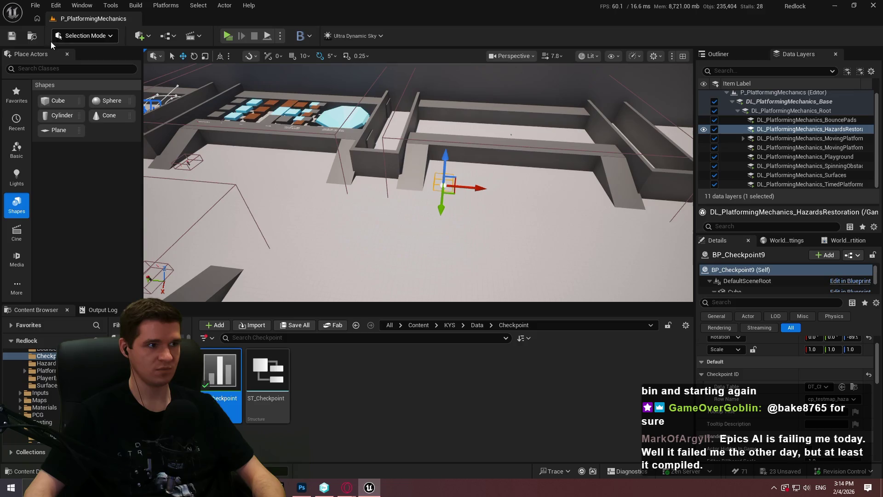
left_click(232, 36)
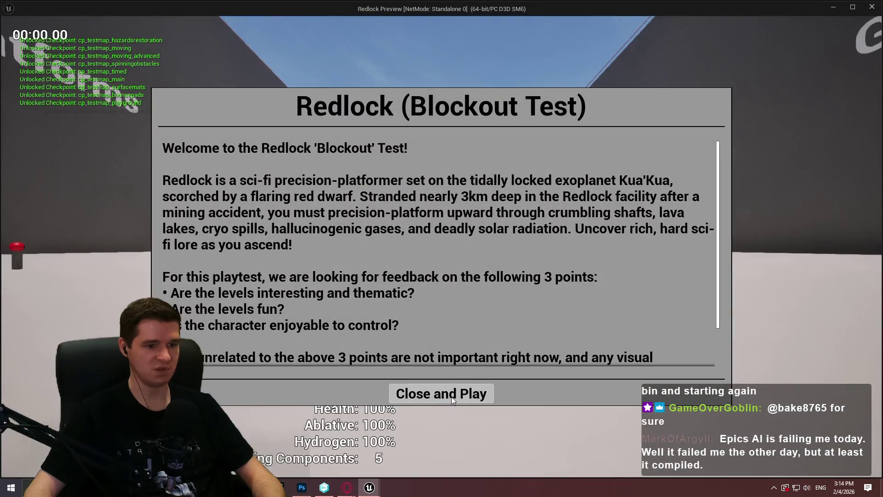
Teleport to the Hazards & Restoration Stations checkpoint, run into the area, then quit the preview
left_click(452, 396)
key("w")
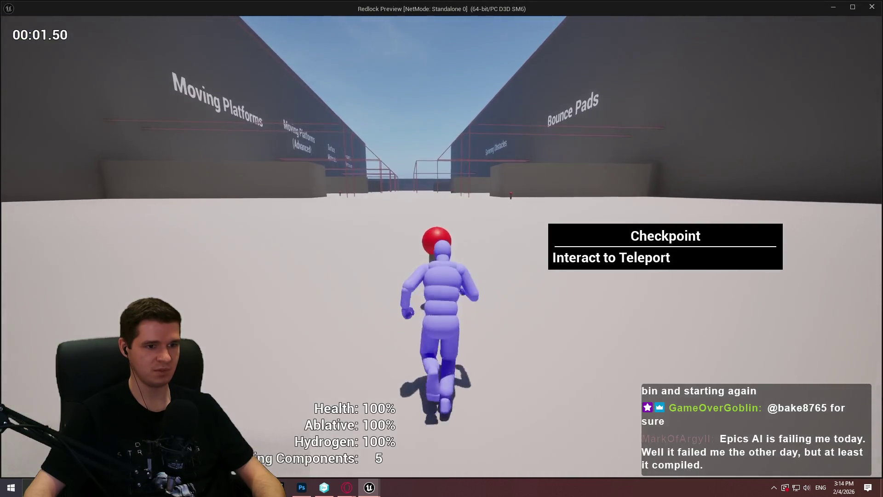
key("e")
scroll(699, 202, "down", 3)
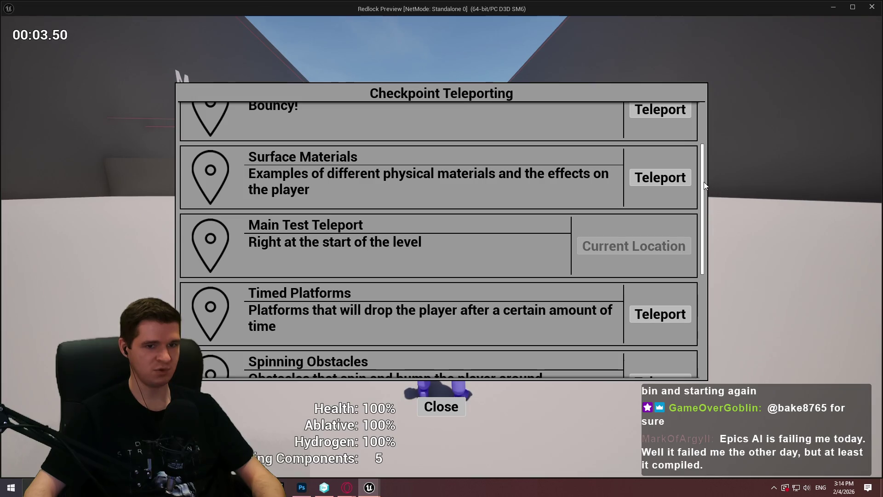
scroll(705, 181, "down", 5)
left_click(660, 344)
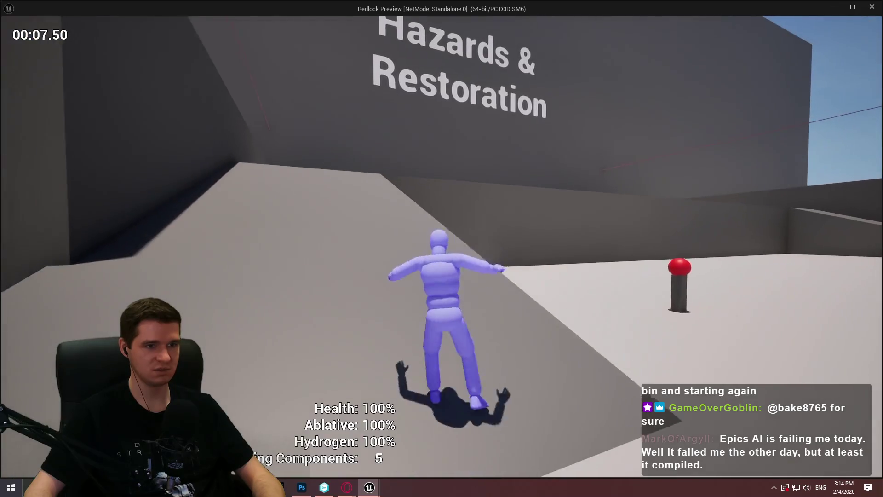
key("w")
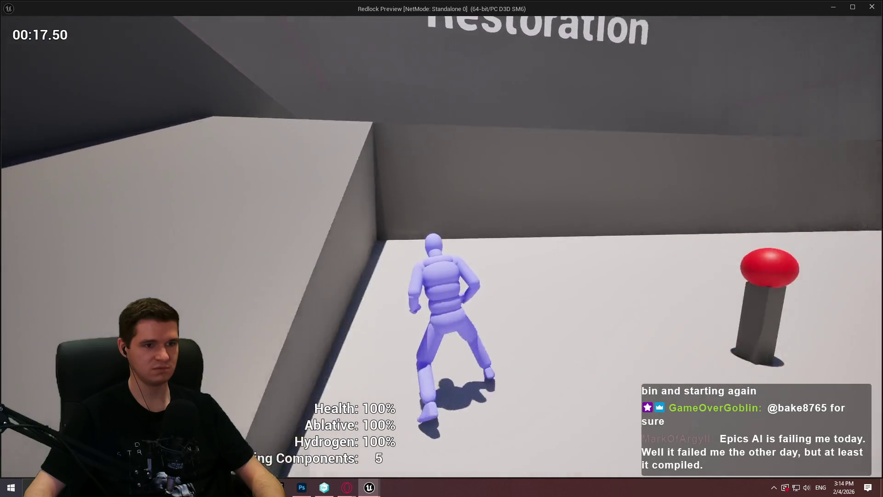
key("Escape")
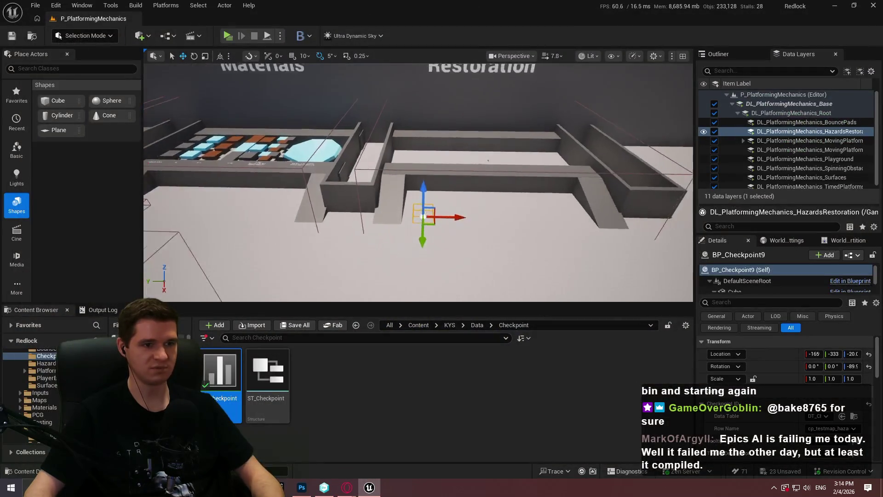
Delete the wall pieces in front of the checkpoint and make HazardsRestoration the current data layer
scroll(469, 230, "up", 8)
left_click(511, 201)
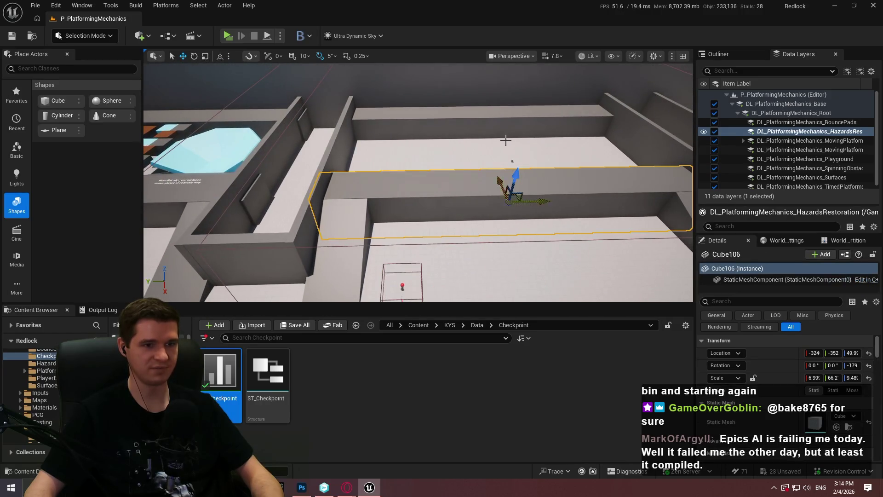
left_click(447, 154, "ctrl")
left_click(506, 161, "ctrl")
scroll(506, 161, "down", 3)
key("Delete")
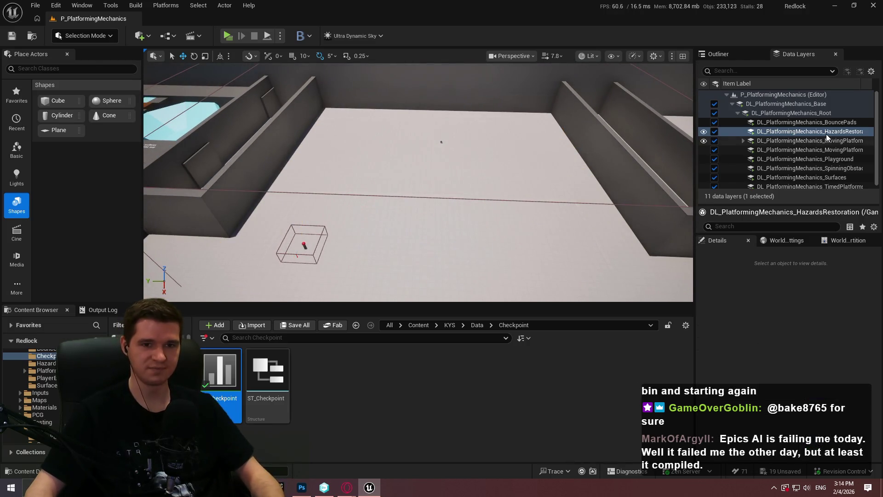
right_click(831, 133)
left_click(785, 347)
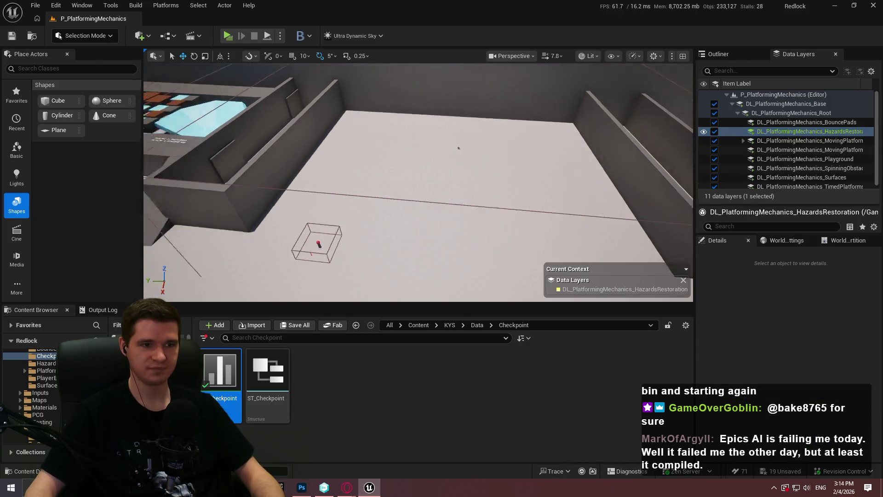
Place a new cube on the empty floor, scaling and lowering it into a slab
left_click_drag(730, 143, 731, 143)
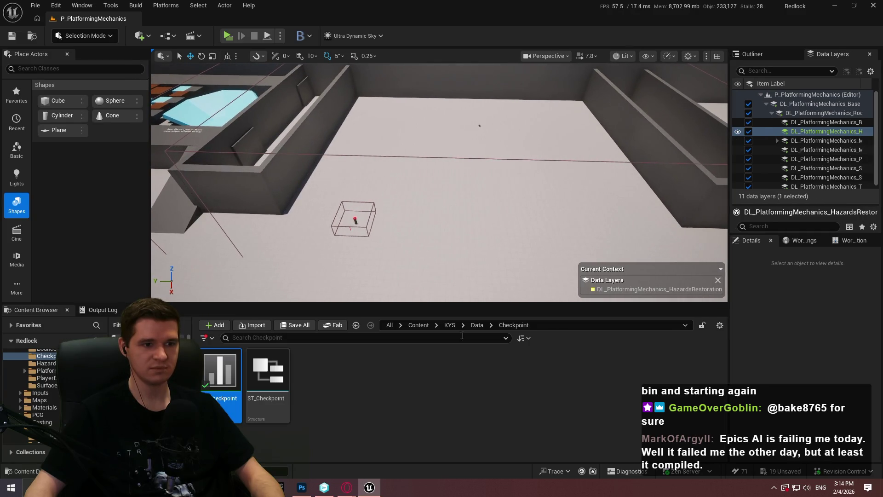
left_click(418, 324)
mouse_move(679, 269)
left_mouse_down()
mouse_move(562, 156)
mouse_move(609, 93)
mouse_move(554, 108)
mouse_move(552, 183)
mouse_move(495, 181)
mouse_move(490, 140)
left_mouse_up()
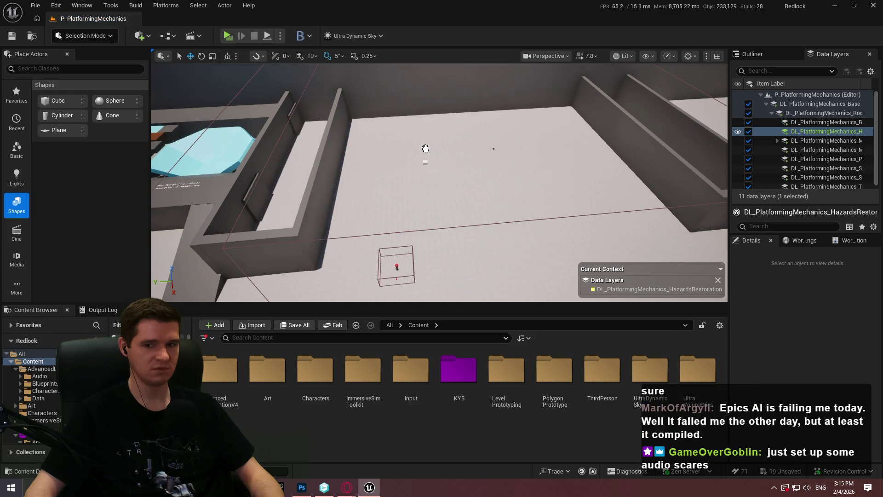
mouse_move(425, 149)
left_mouse_down()
mouse_move(441, 193)
mouse_move(465, 211)
mouse_move(389, 166)
mouse_move(455, 162)
mouse_move(448, 221)
left_mouse_up()
key("r")
key("w")
left_click_drag(552, 138, 576, 102)
left_click_drag(507, 114, 506, 119)
left_click_drag(507, 117, 644, 184)
scroll(781, 370, "down", 3)
scroll(781, 370, "down", 2)
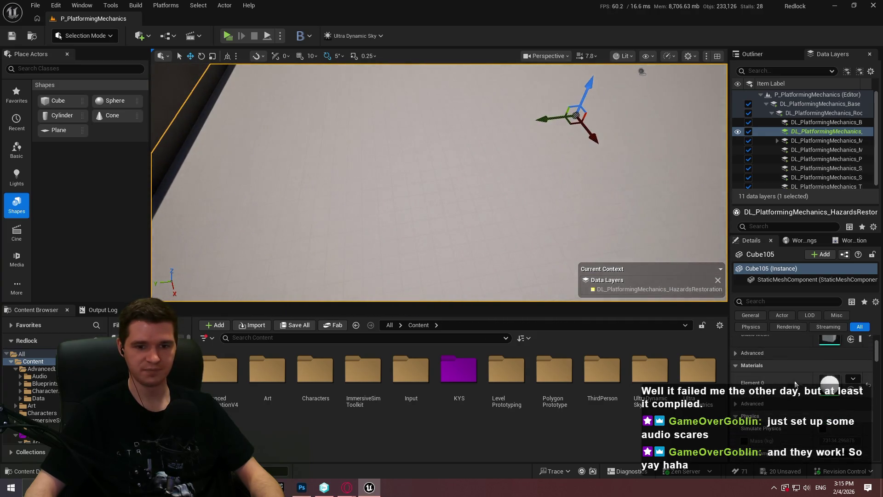
Give the floor slab the darker grey prototype material instance found by searching 'grey'
left_click(853, 380)
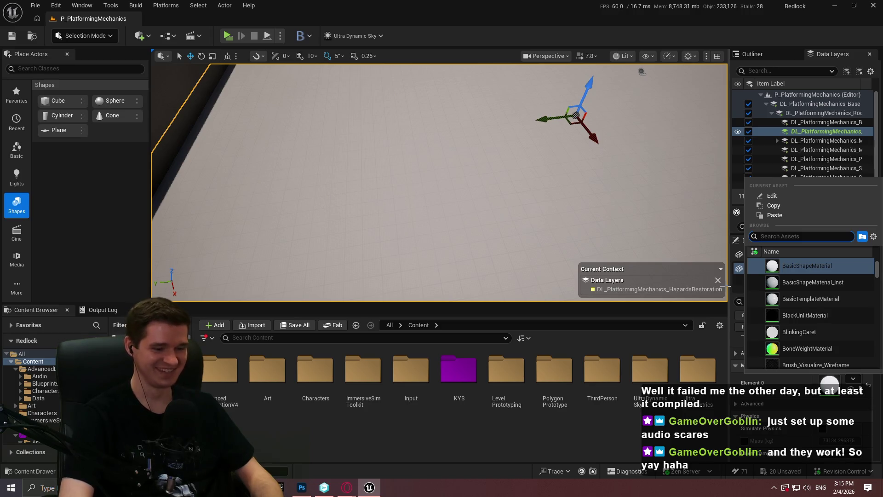
type("grey")
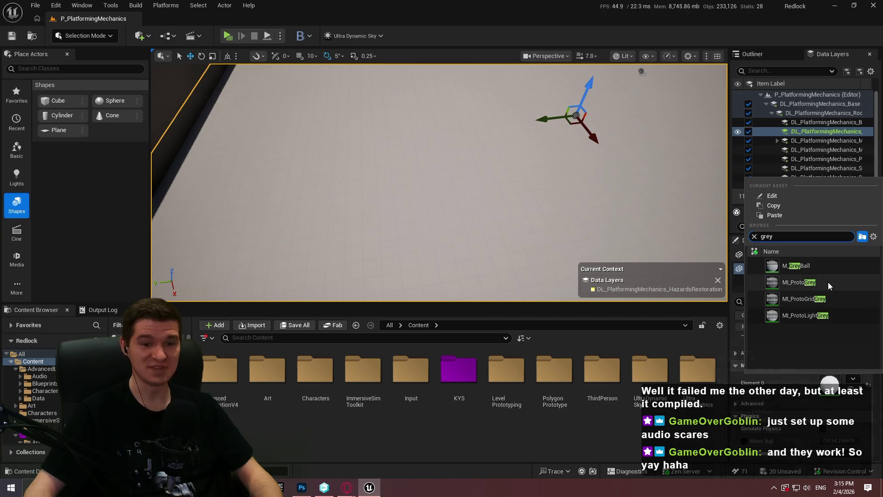
left_click(799, 282)
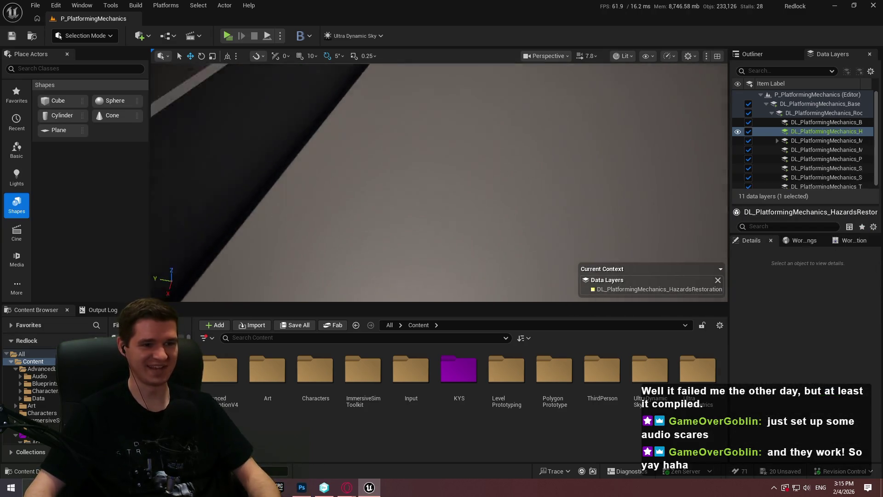
key("s")
left_click(227, 36)
left_click(463, 394)
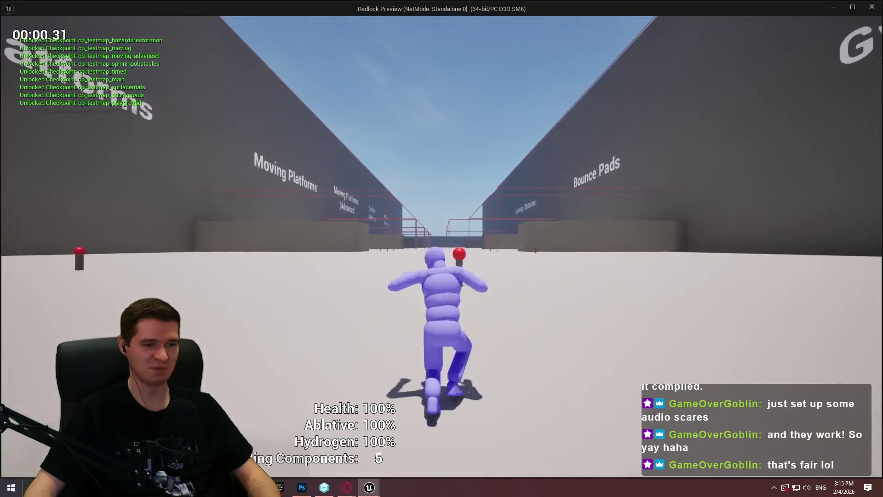
key("w")
key("e")
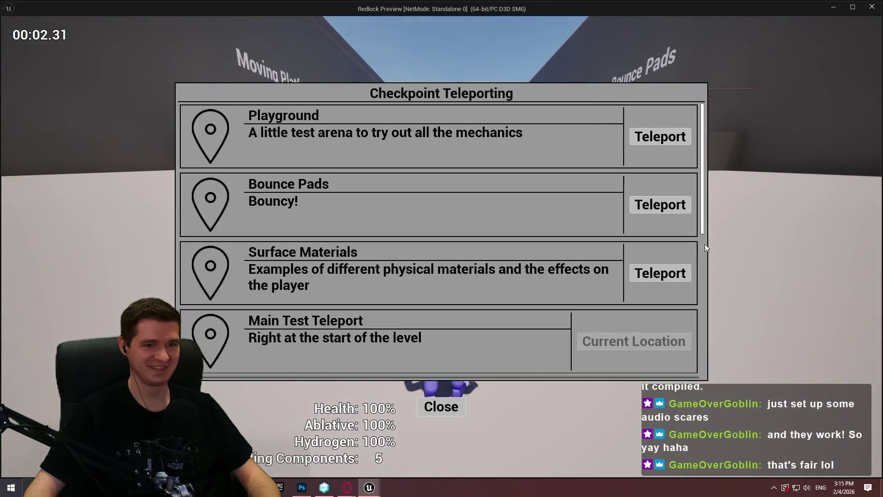
mouse_move(704, 148)
left_mouse_down()
mouse_move(711, 300)
mouse_move(700, 357)
left_mouse_up()
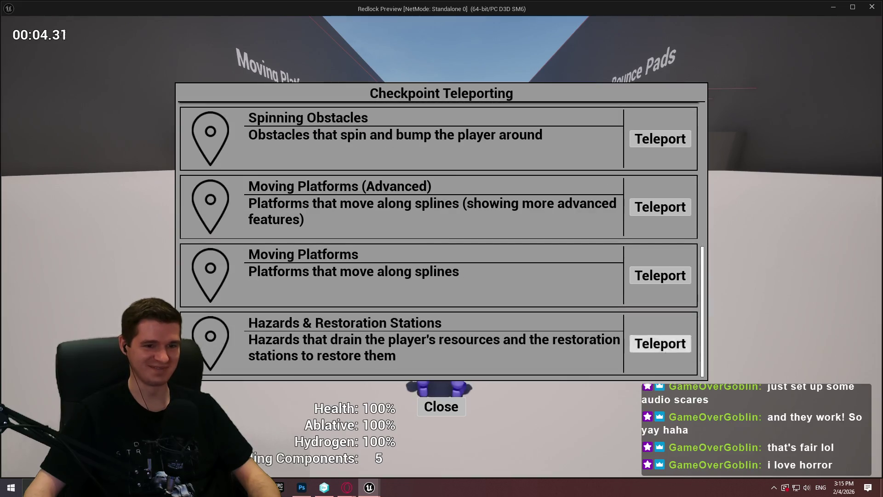
left_click(661, 344)
key("w")
key("space")
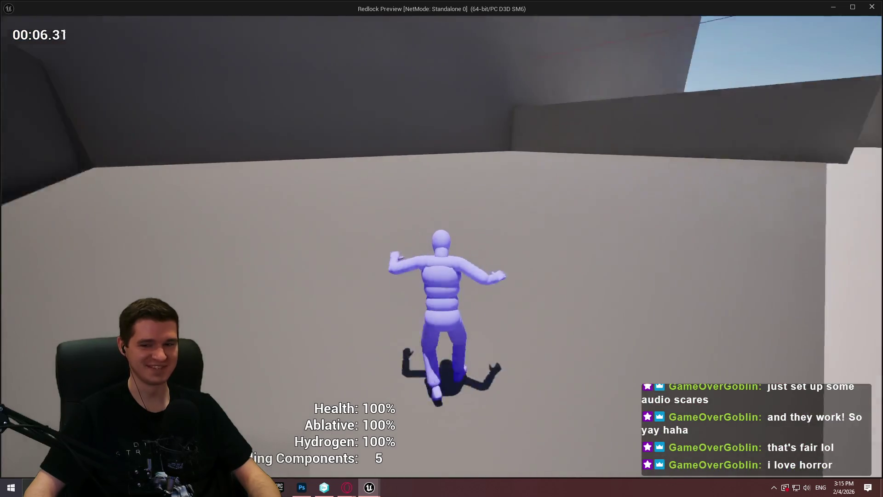
key("Escape")
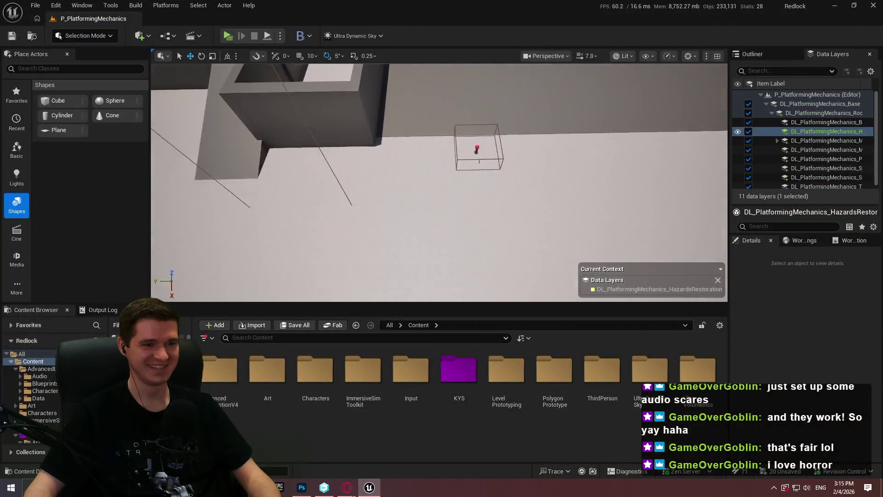
Browse the Content Browser to KYS/Blueprints/Hazards, showing the box, capsule and sphere hazards
left_click(529, 205)
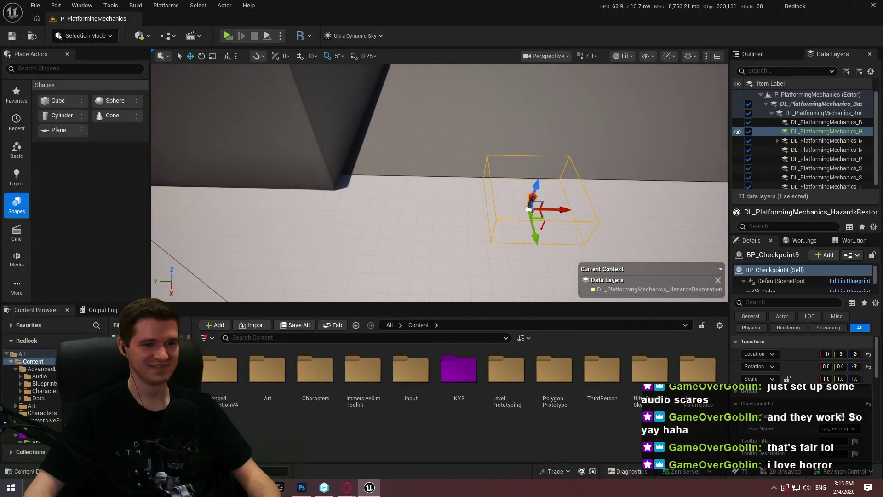
mouse_move(529, 207)
left_mouse_down()
mouse_move(460, 208)
mouse_move(349, 184)
mouse_move(322, 230)
left_mouse_up()
double_click(459, 369)
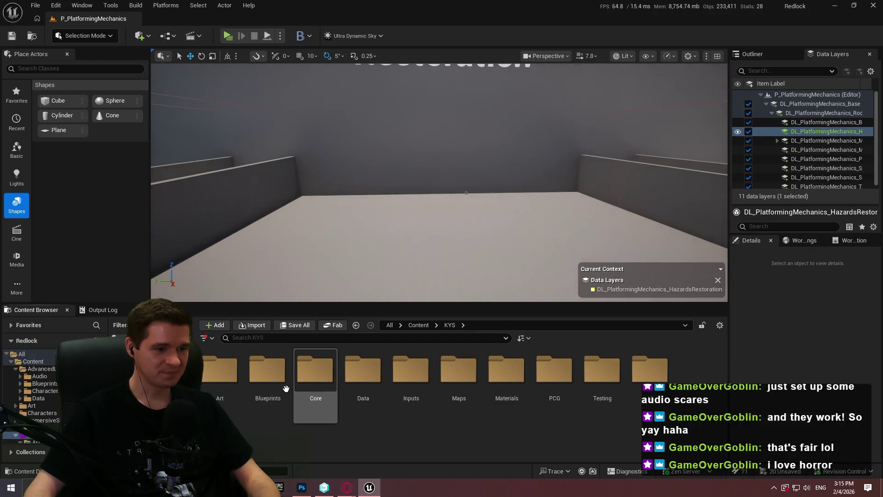
double_click(285, 382)
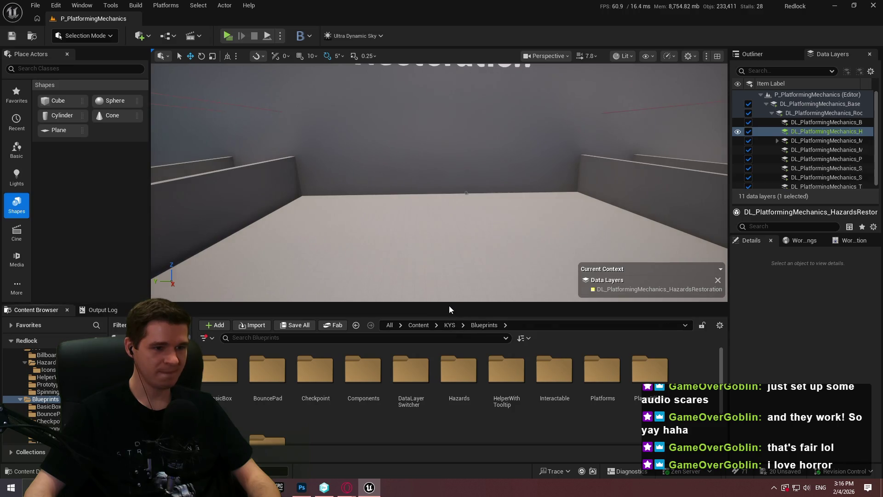
left_click_drag(449, 301, 453, 278)
left_click(332, 370)
double_click(458, 350)
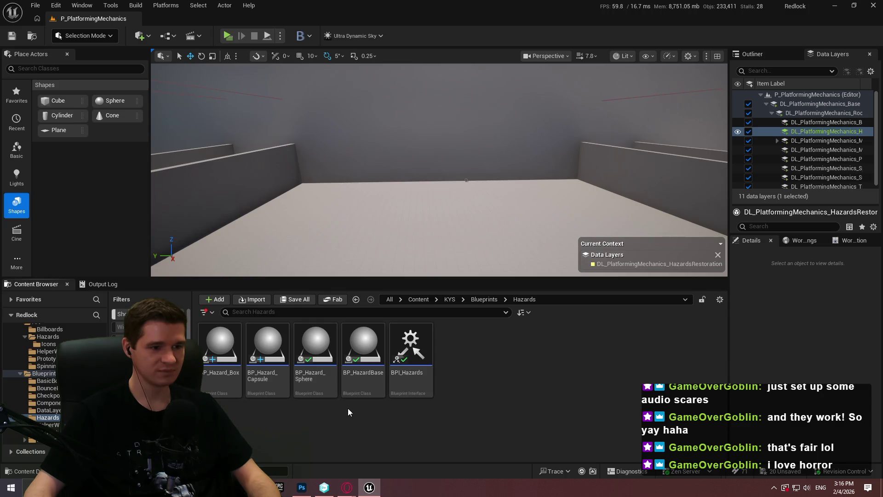
left_click(35, 6)
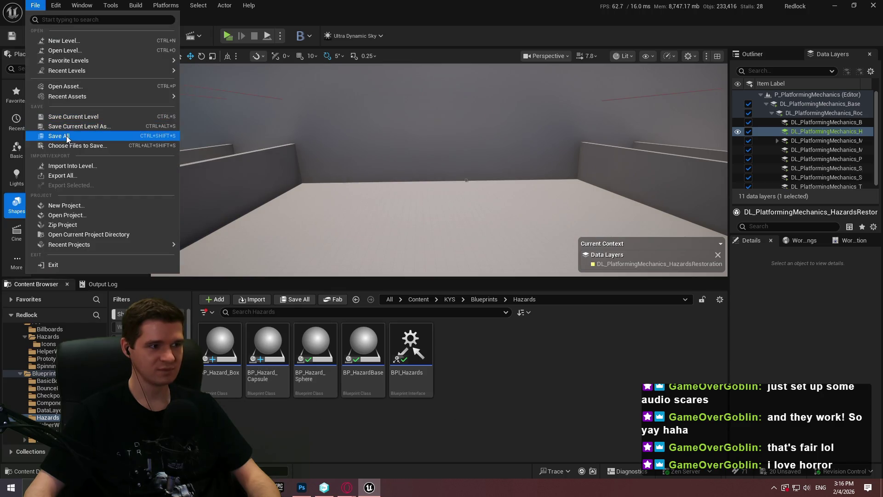
Save all changes, checking out the modified level assets except TestCapsule
left_click(67, 137)
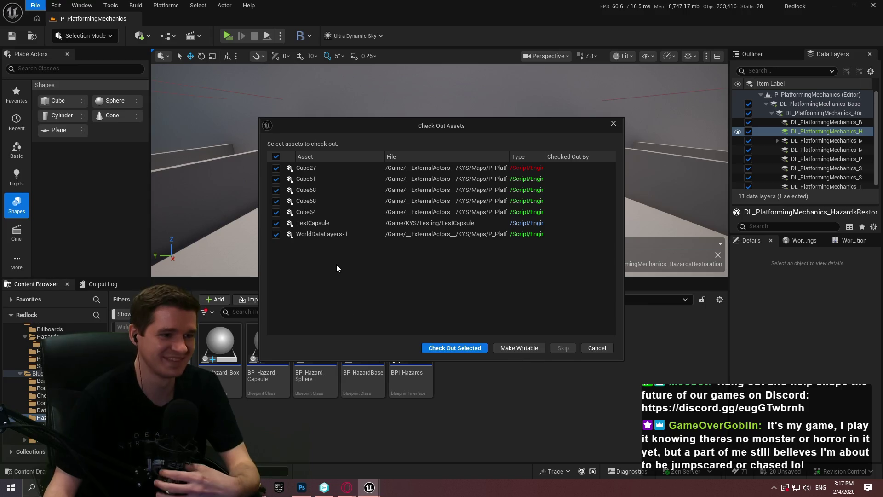
left_click(276, 224)
left_click(471, 348)
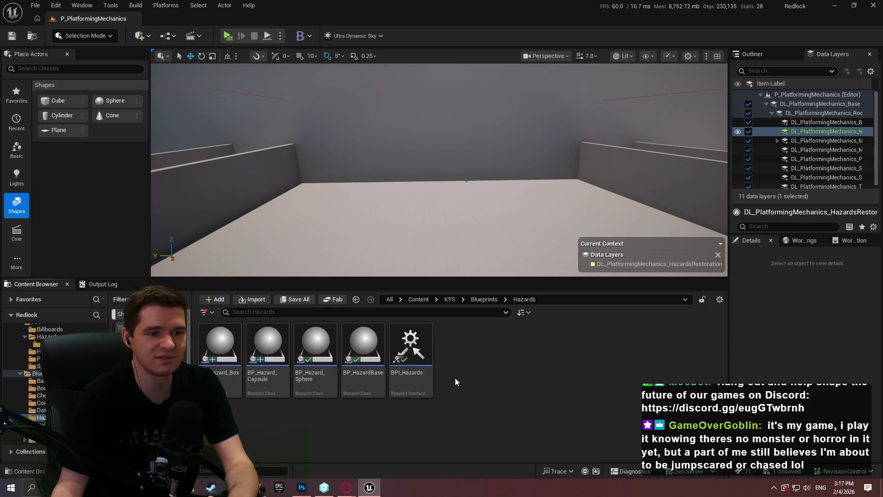
mouse_move(596, 277)
left_mouse_down()
mouse_move(599, 296)
mouse_move(589, 283)
left_mouse_up()
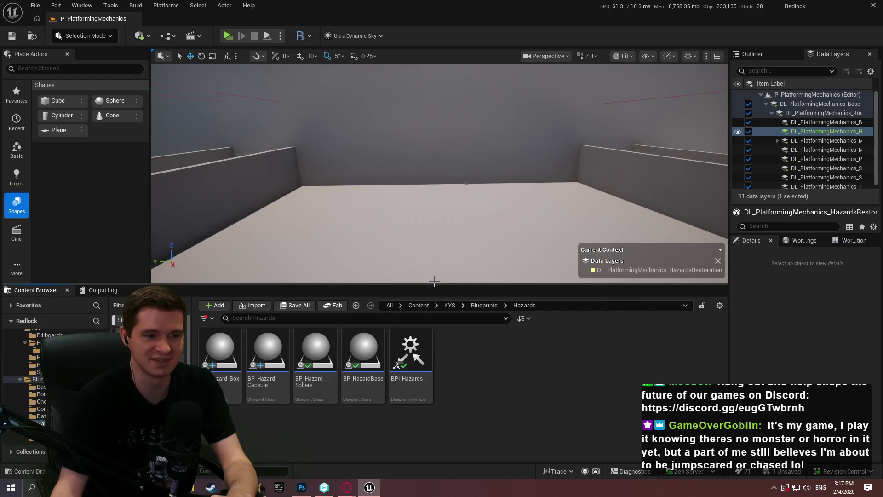
Drop BP_Hazard_Box, BP_Hazard_Capsule and BP_Hazard_Sphere onto the hazards room floor
mouse_move(435, 283)
left_mouse_down()
mouse_move(426, 317)
mouse_move(442, 258)
mouse_move(437, 267)
mouse_move(435, 246)
mouse_move(434, 262)
left_mouse_up()
mouse_move(220, 375)
left_mouse_down()
mouse_move(418, 168)
mouse_move(391, 164)
left_mouse_up()
mouse_move(268, 377)
left_mouse_down()
mouse_move(440, 146)
mouse_move(436, 158)
left_mouse_up()
mouse_move(315, 375)
left_mouse_down()
mouse_move(568, 151)
mouse_move(479, 146)
left_mouse_up()
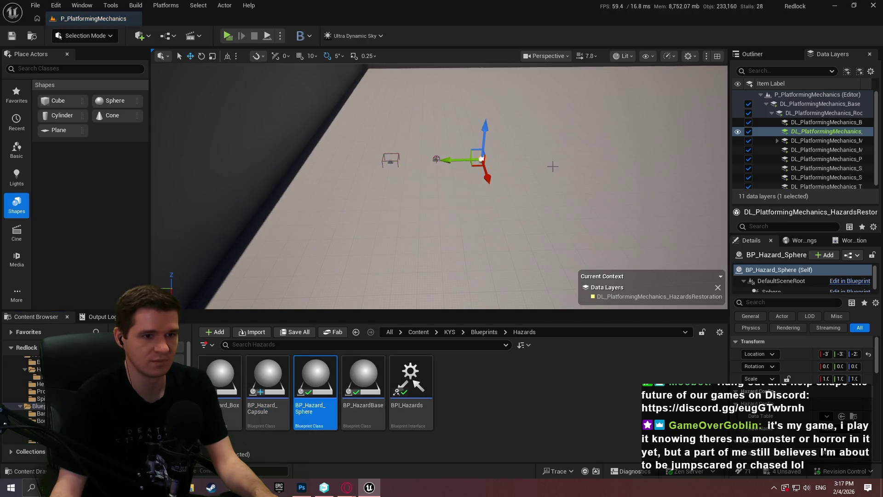
scroll(552, 166, "down", 3)
scroll(477, 220, "down", 3)
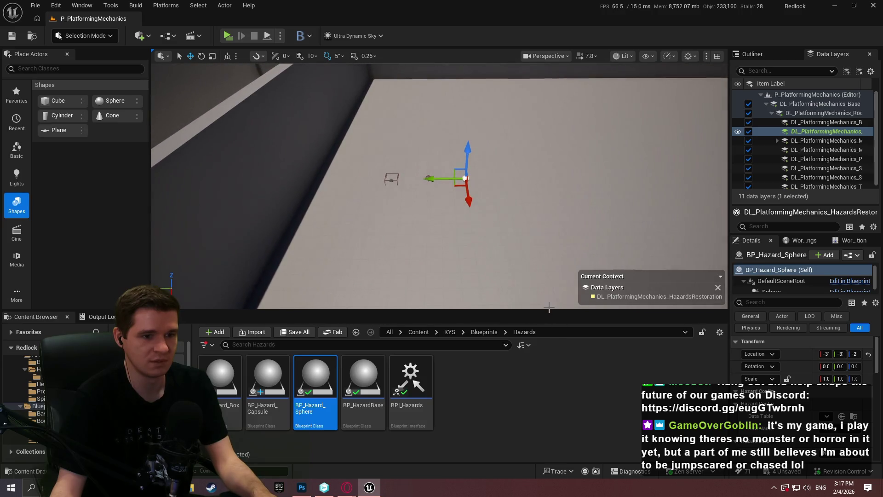
left_click_drag(549, 311, 548, 356)
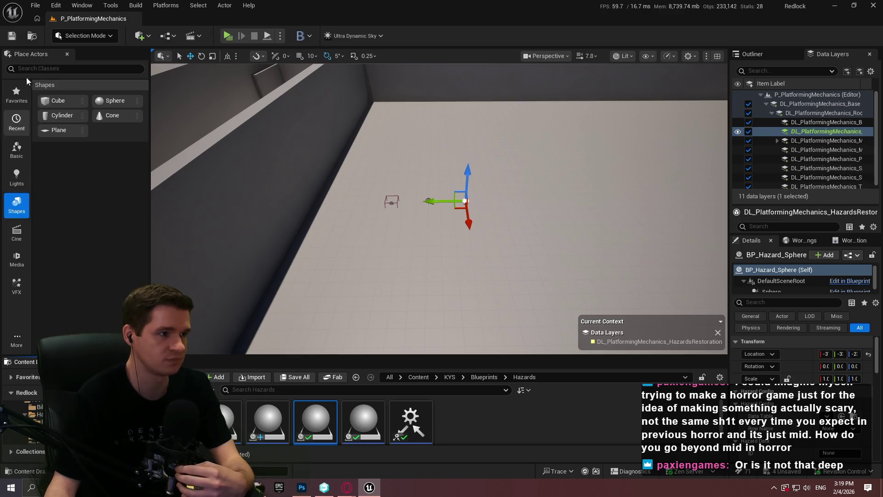
Place a copy of the slippery-surfaces caption just above the hazards floor and set its data layer
left_click(35, 68)
type("text")
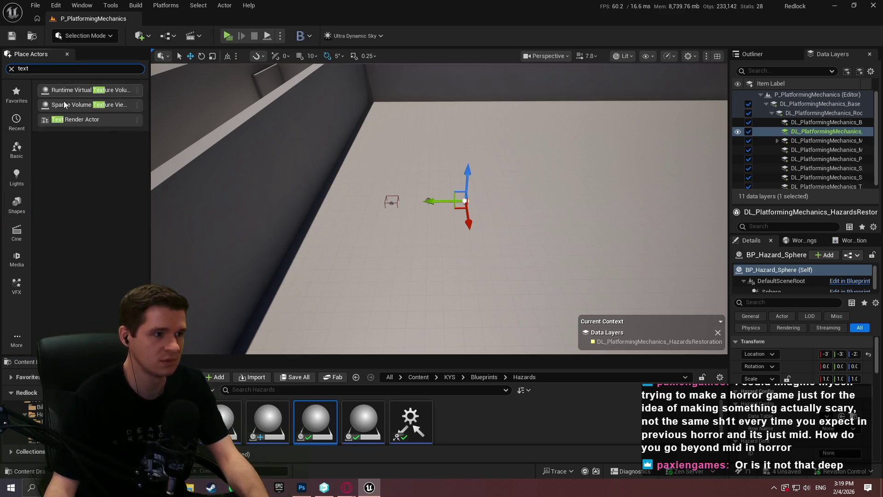
left_click_drag(168, 147, 184, 120)
left_click(413, 132)
scroll(374, 148, "down", 5)
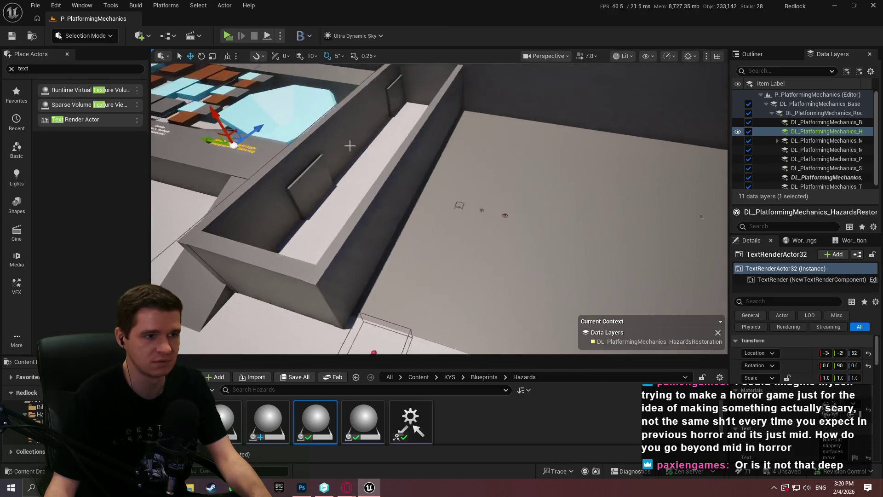
mouse_move(356, 173)
left_mouse_down()
mouse_move(439, 194)
mouse_move(433, 204)
left_mouse_up()
key("f")
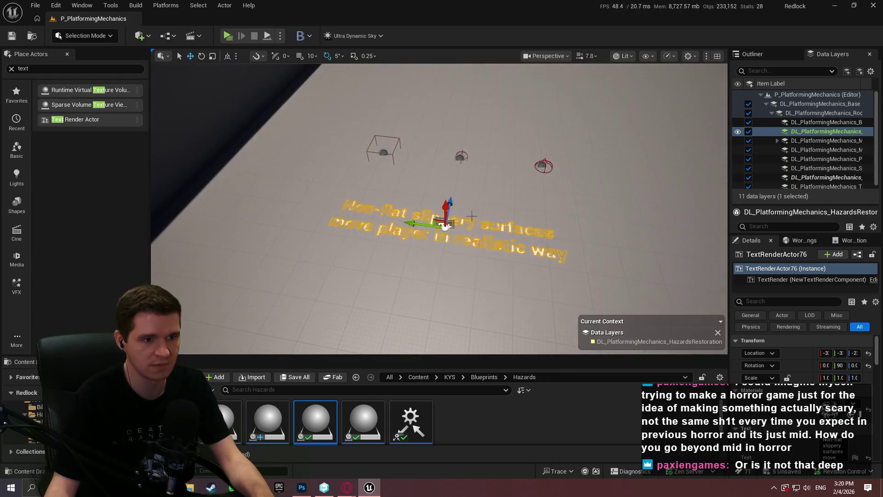
left_click_drag(445, 227, 443, 207)
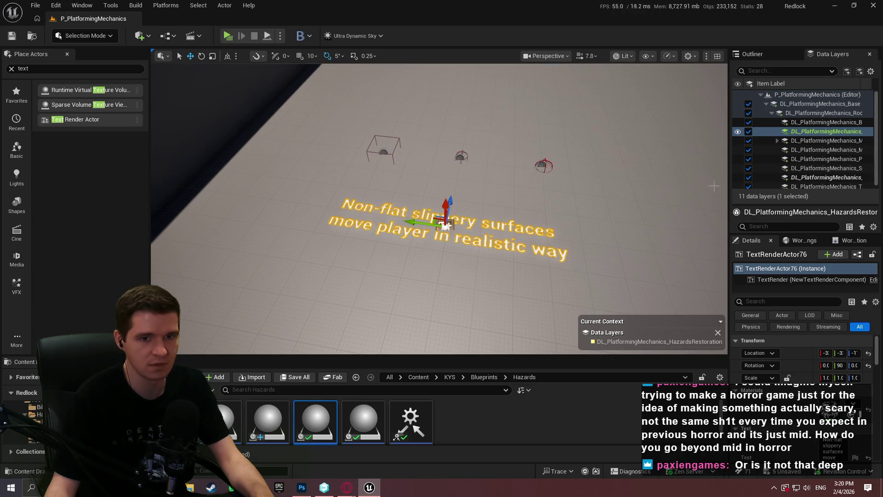
left_click(810, 177)
right_click(810, 175)
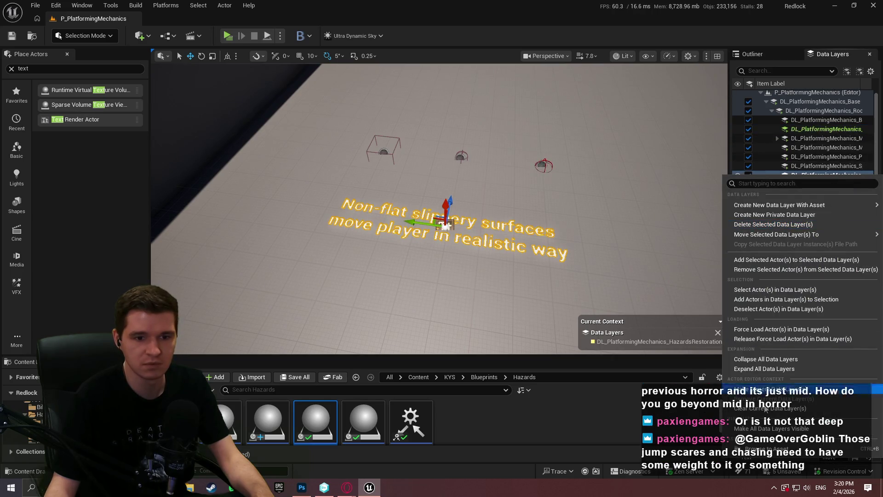
left_click(797, 259)
Edit the caption to 'Hazards come in 3 primitive volumes' with 'Sphere, Capsule, Box' beneath
mouse_move(402, 208)
left_mouse_down()
mouse_move(322, 212)
mouse_move(414, 184)
mouse_move(508, 106)
mouse_move(509, 282)
mouse_move(460, 207)
mouse_move(428, 207)
mouse_move(405, 230)
mouse_move(402, 193)
left_mouse_up()
scroll(803, 368, "down", 5)
left_click(843, 404)
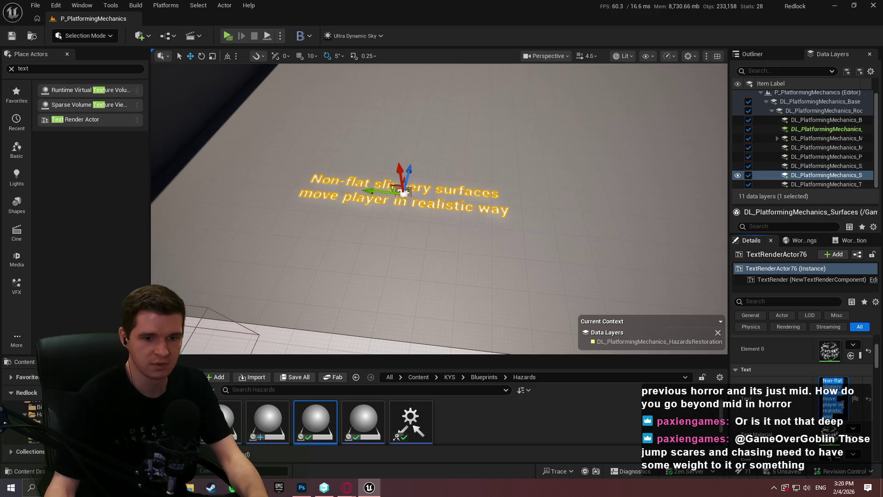
type("Hazards")
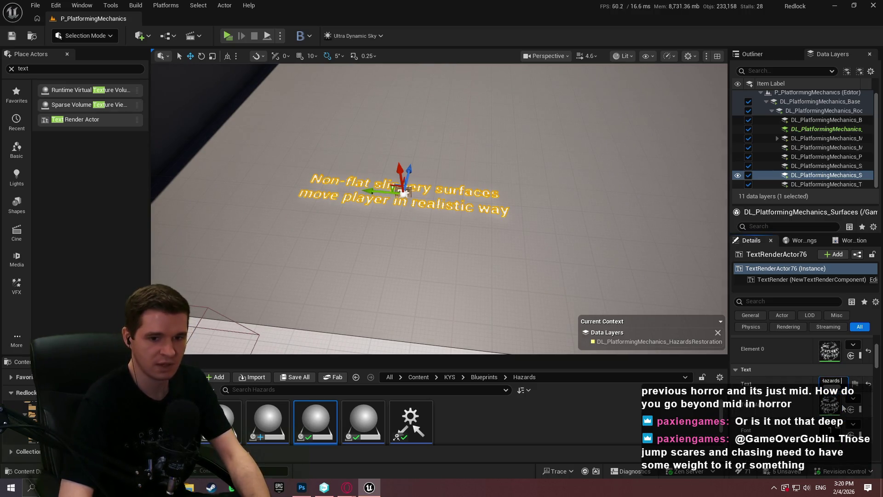
key("shift+Return")
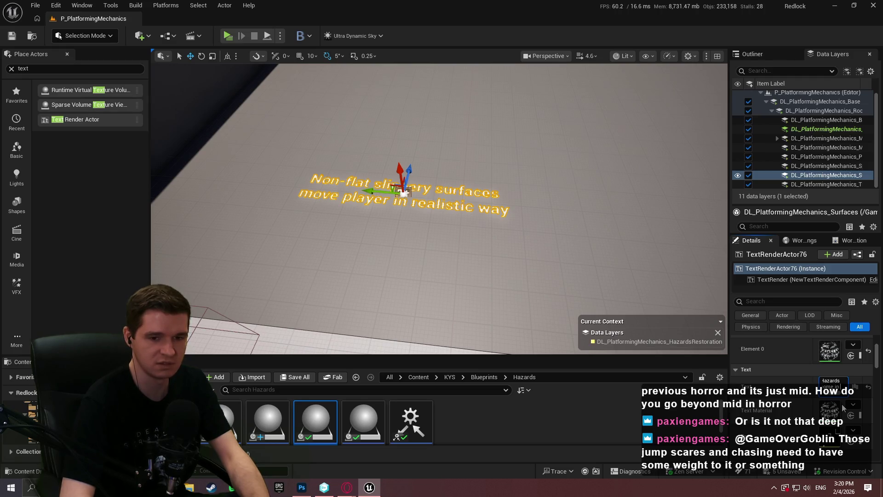
type("di")
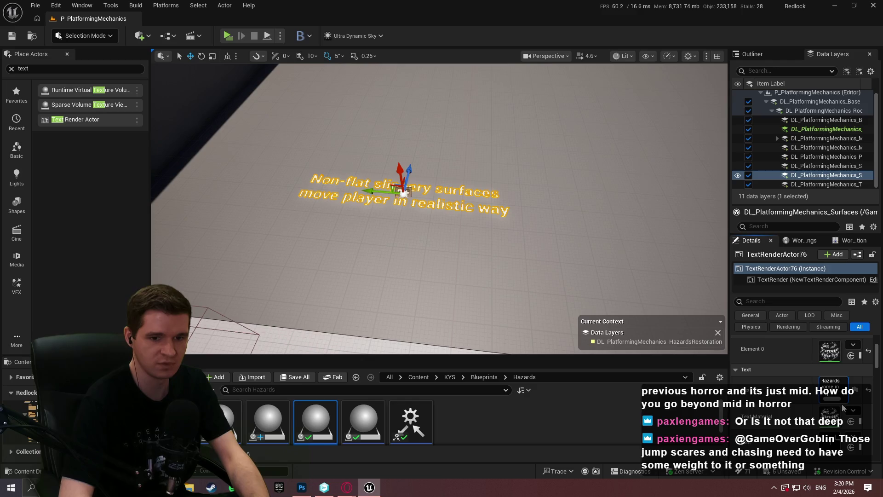
type("primitive ol")
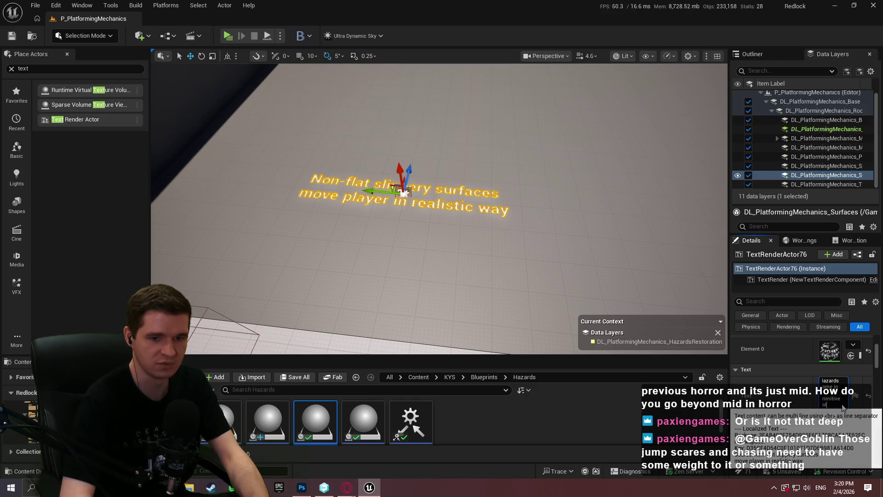
type("umes")
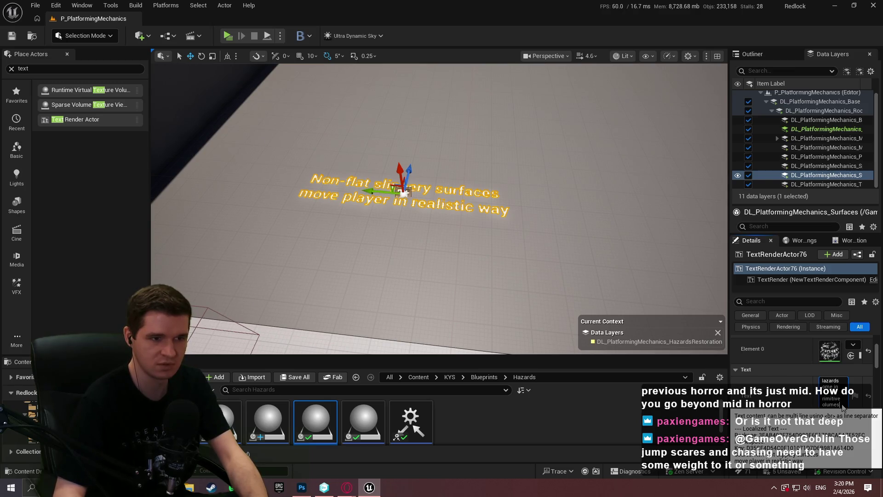
key("shift+Return")
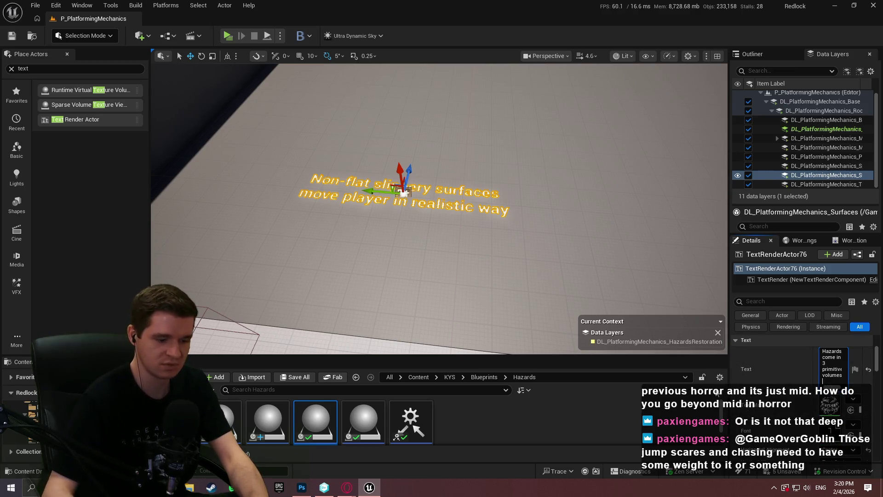
type("Bo")
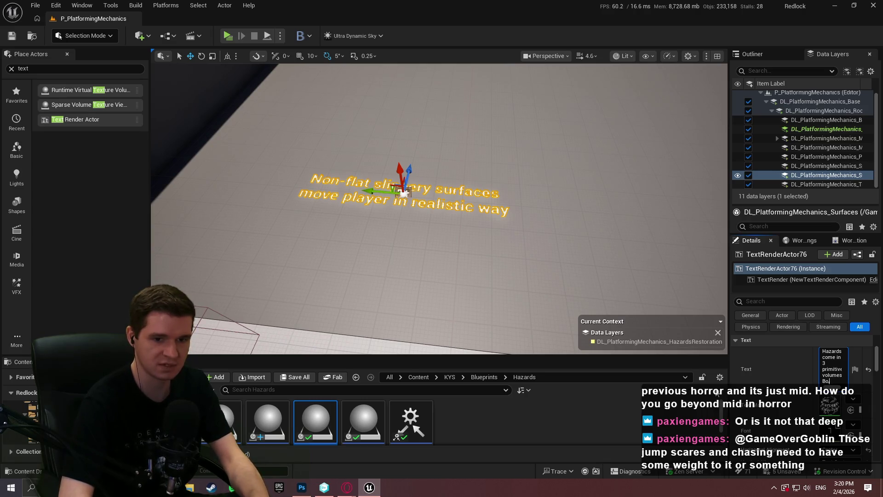
type("Sphe")
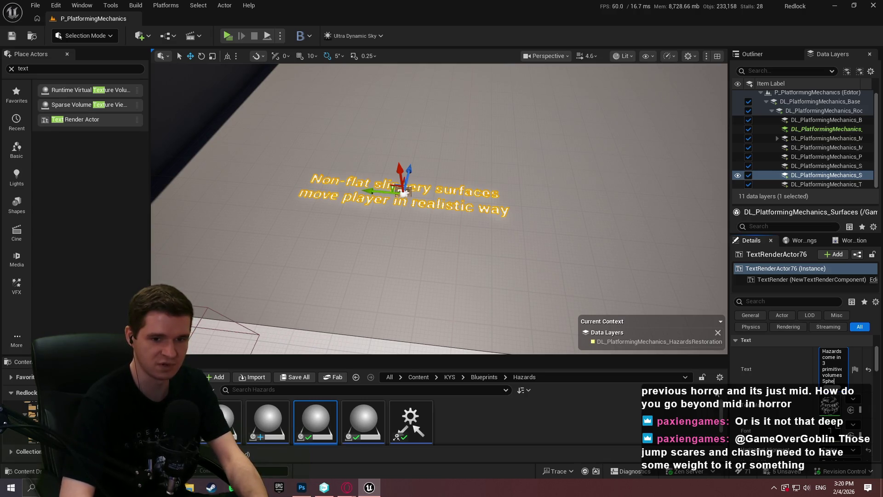
type("re, Capsule,")
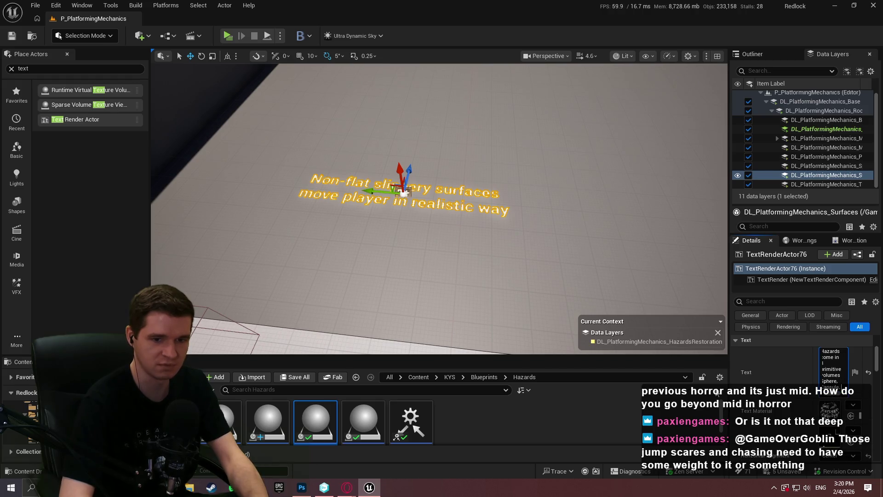
key("Return")
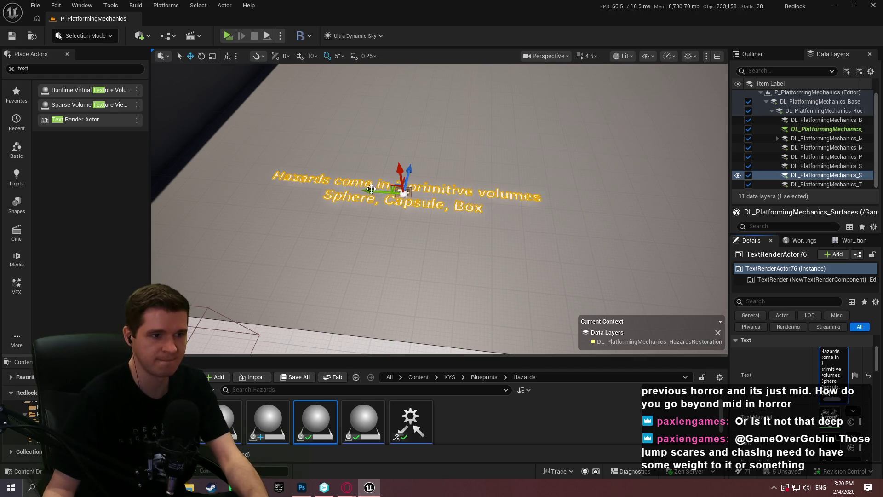
left_click_drag(371, 189, 371, 161)
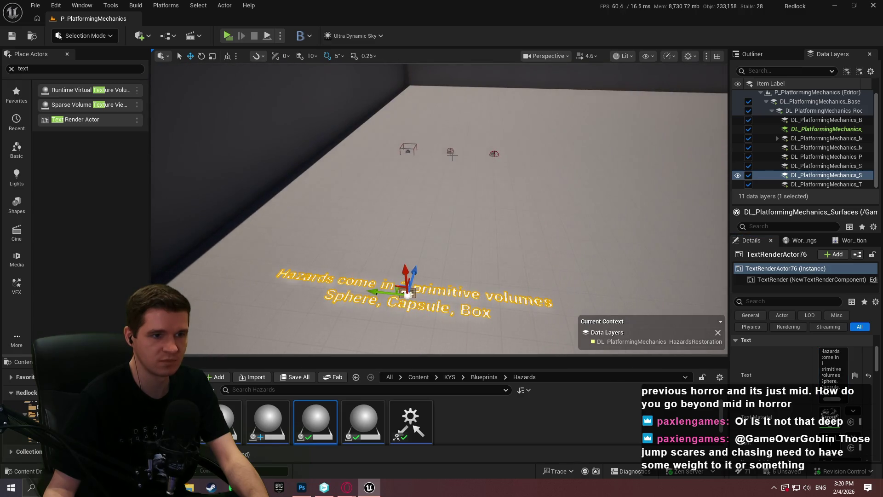
Delete the three old hazard actors from the room
left_click(494, 153)
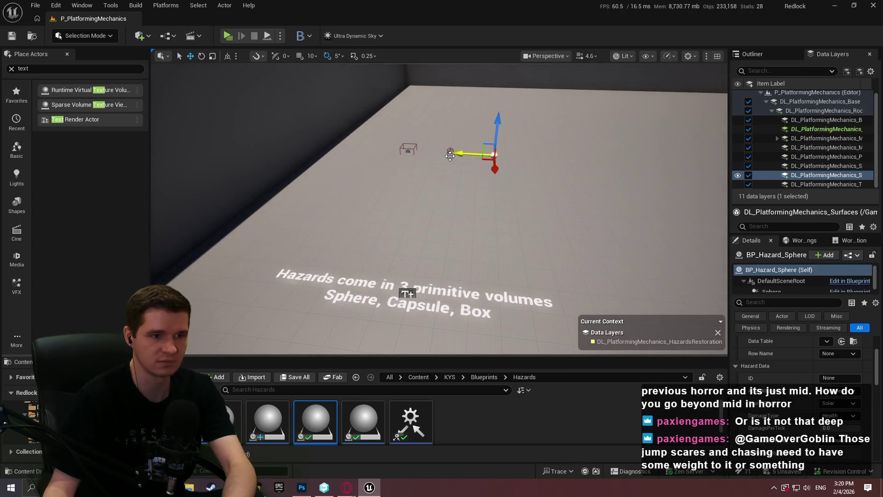
key("Delete")
left_click(450, 151)
key("Delete")
left_click(408, 150)
key("Delete")
Place a new BP_Hazard_Sphere beyond the caption and scale it up to about 9.5
mouse_move(316, 419)
left_mouse_down()
mouse_move(315, 427)
mouse_move(401, 220)
mouse_move(358, 227)
left_mouse_up()
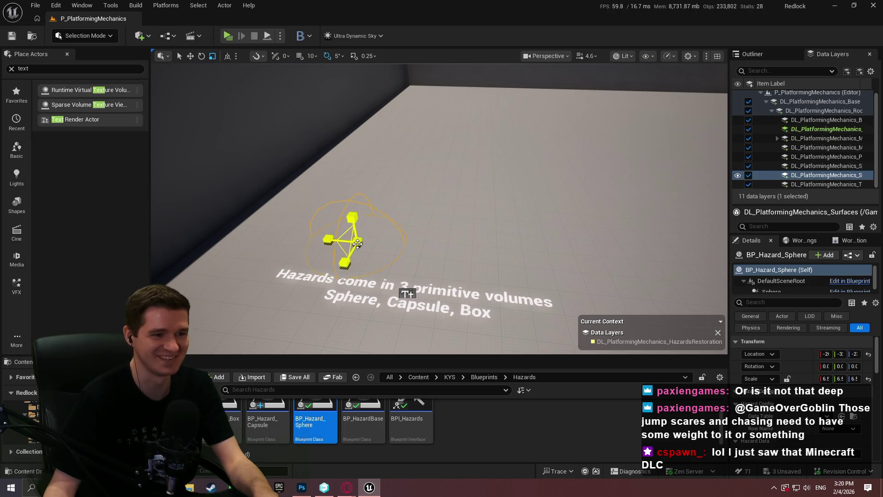
mouse_move(346, 240)
left_mouse_down()
mouse_move(361, 230)
mouse_move(363, 246)
mouse_move(349, 226)
mouse_move(358, 164)
left_mouse_up()
key("w")
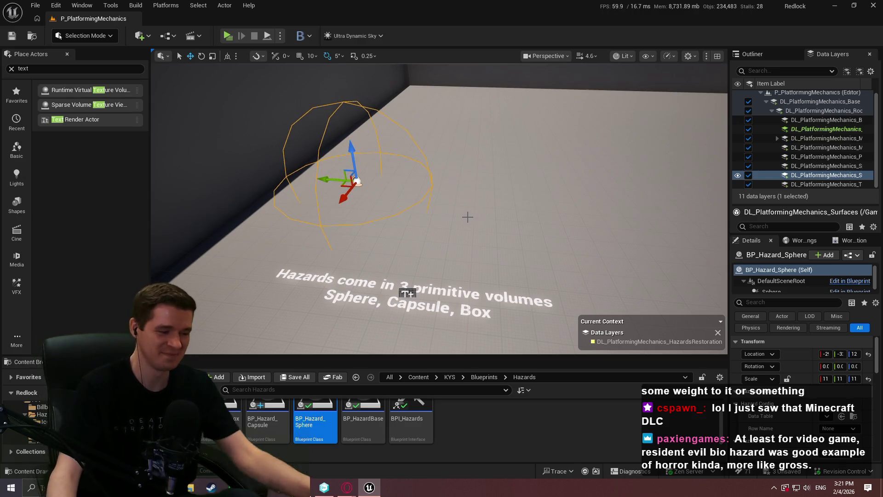
mouse_move(470, 214)
left_mouse_down()
mouse_move(460, 230)
mouse_move(428, 163)
mouse_move(415, 160)
mouse_move(456, 176)
mouse_move(457, 152)
mouse_move(428, 188)
mouse_move(498, 182)
mouse_move(420, 181)
mouse_move(369, 145)
mouse_move(338, 273)
left_mouse_up()
key("w")
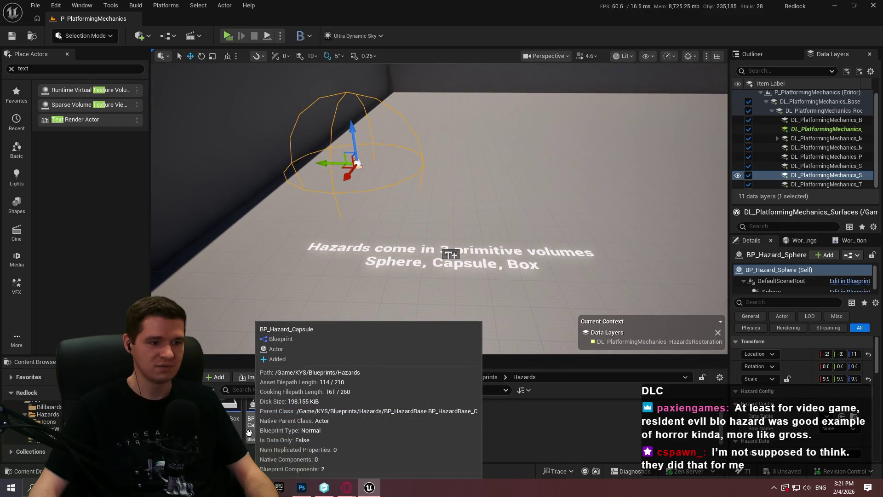
Place a BP_Hazard_Capsule in the room and rotate it about 90 degrees
left_click(302, 430)
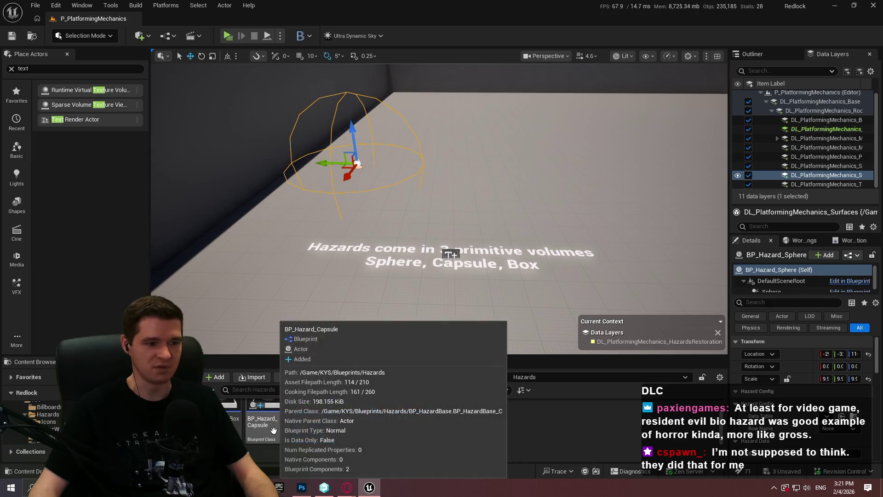
mouse_move(269, 429)
left_mouse_down()
mouse_move(408, 159)
mouse_move(458, 182)
mouse_move(450, 186)
left_mouse_up()
key("r")
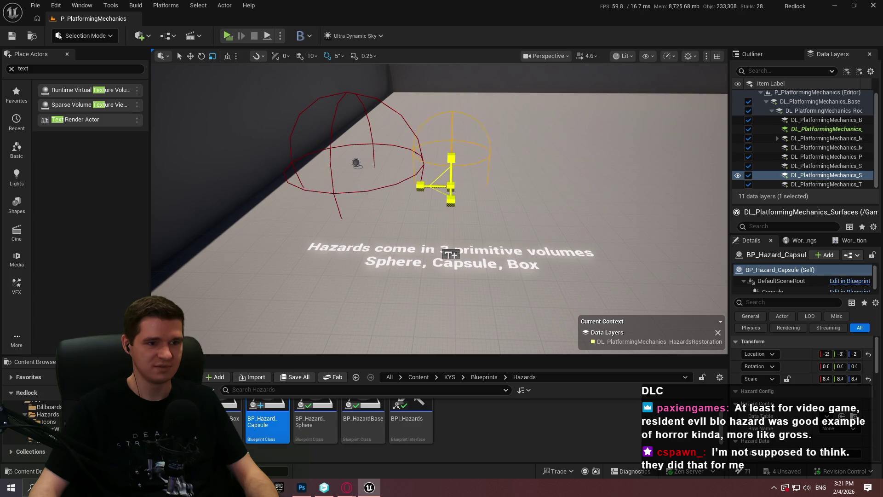
key("e")
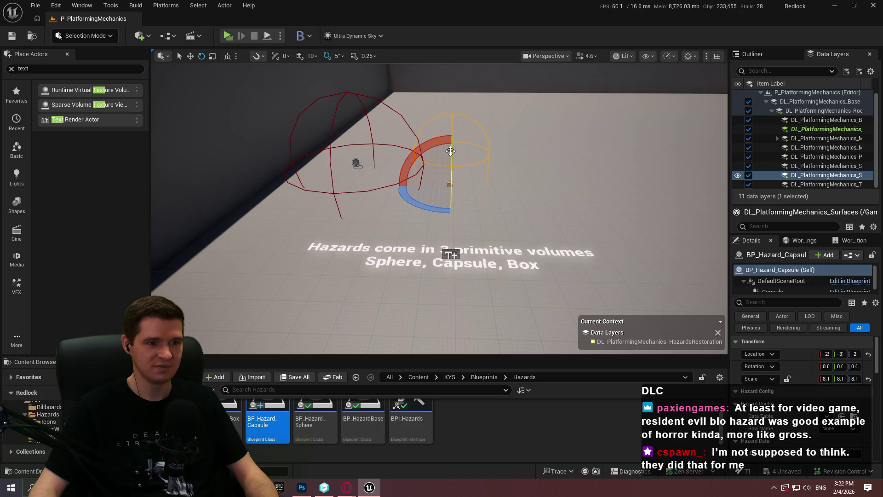
left_click_drag(450, 151, 450, 254)
key("w")
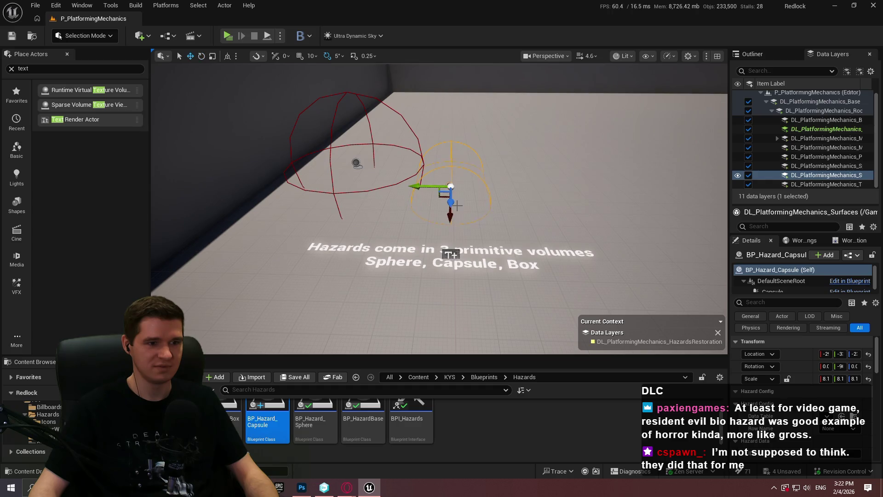
key("e")
left_click_drag(450, 215, 452, 115)
Raise the capsule off the floor and shift it beside the sphere, then select the box hazard
key("w")
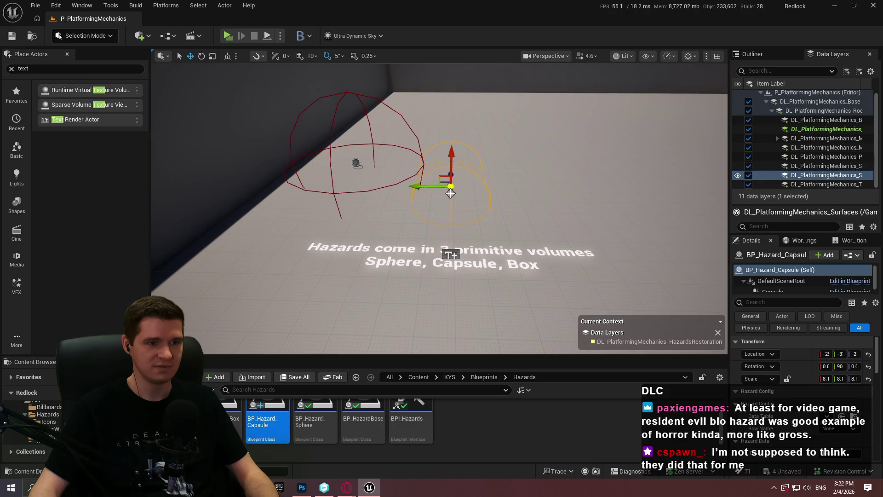
left_click_drag(452, 149, 451, 121)
key("ctrl+grave")
mouse_move(420, 152)
left_mouse_down()
mouse_move(441, 152)
mouse_move(416, 152)
mouse_move(416, 170)
mouse_move(411, 157)
left_mouse_up()
left_click_drag(452, 323, 458, 309)
left_click(576, 203)
mouse_move(575, 203)
left_mouse_down()
mouse_move(484, 108)
mouse_move(489, 140)
mouse_move(478, 140)
left_mouse_up()
Slide the floor caption to the right and make the box hazard taller
left_click(422, 198)
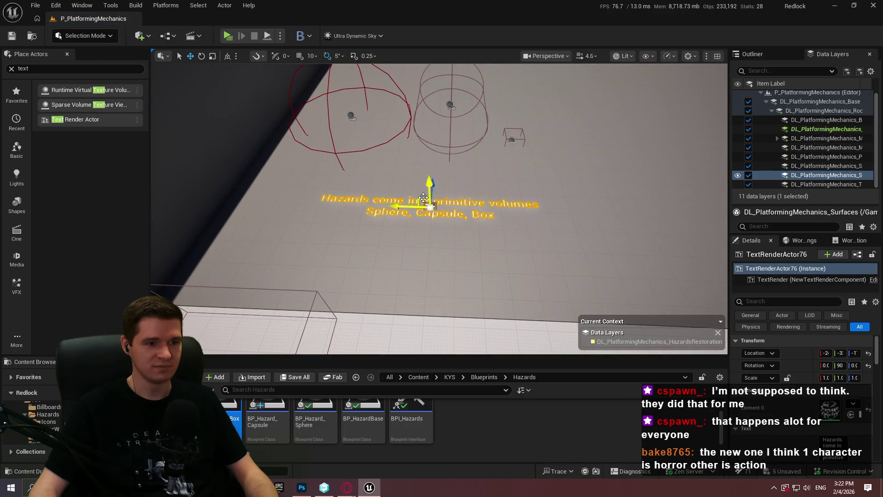
left_click_drag(430, 207, 485, 224)
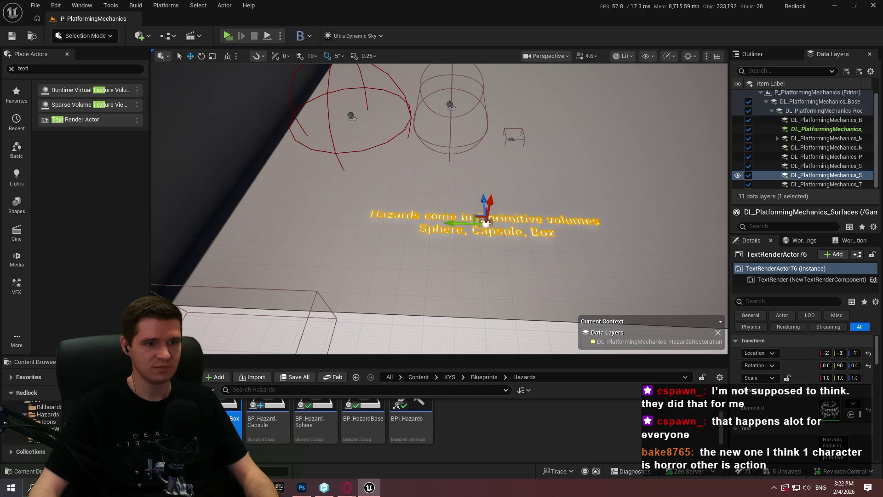
left_click(512, 139)
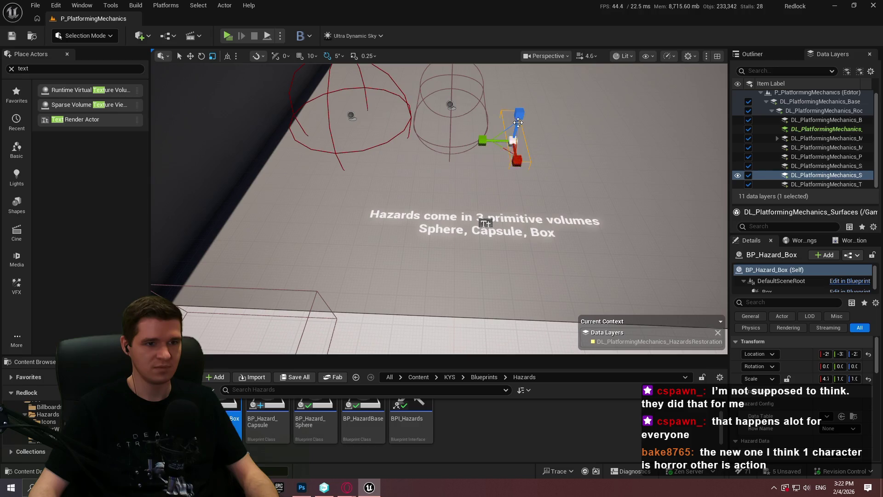
left_click_drag(519, 113, 519, 108)
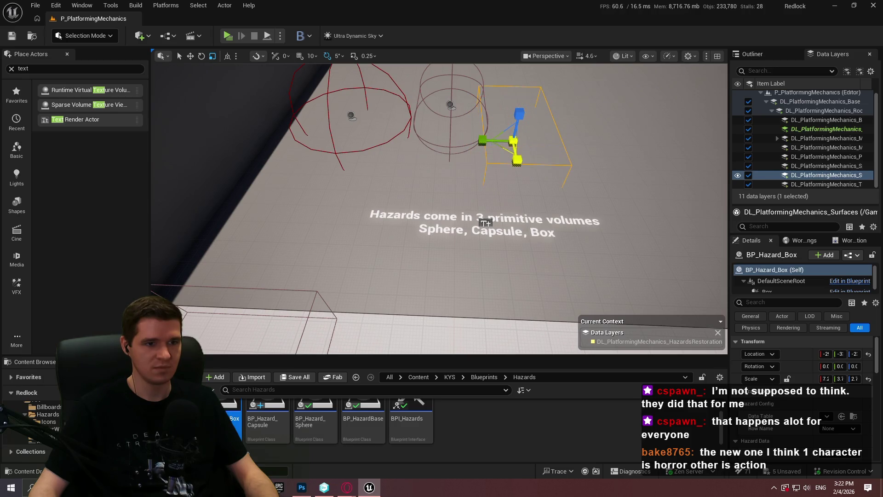
left_click_drag(486, 224, 468, 229)
Raise the box hazard off the floor and shift it to the right
key("w")
left_click_drag(477, 194, 482, 147)
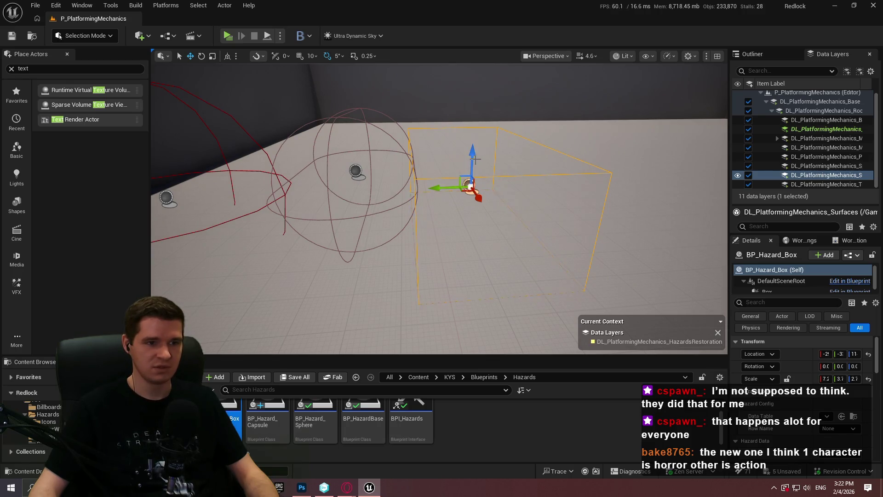
left_click_drag(449, 188, 467, 188)
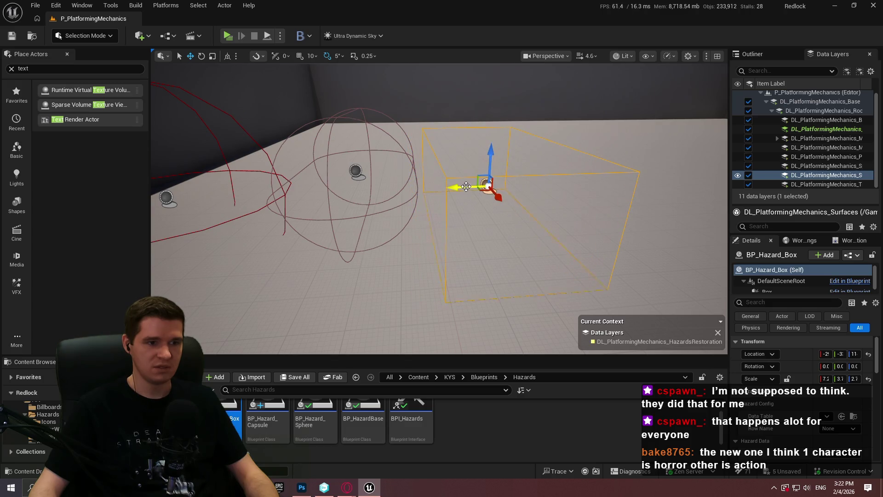
mouse_move(494, 150)
left_mouse_down()
mouse_move(495, 111)
mouse_move(497, 146)
left_mouse_up()
left_click_drag(463, 181, 469, 181)
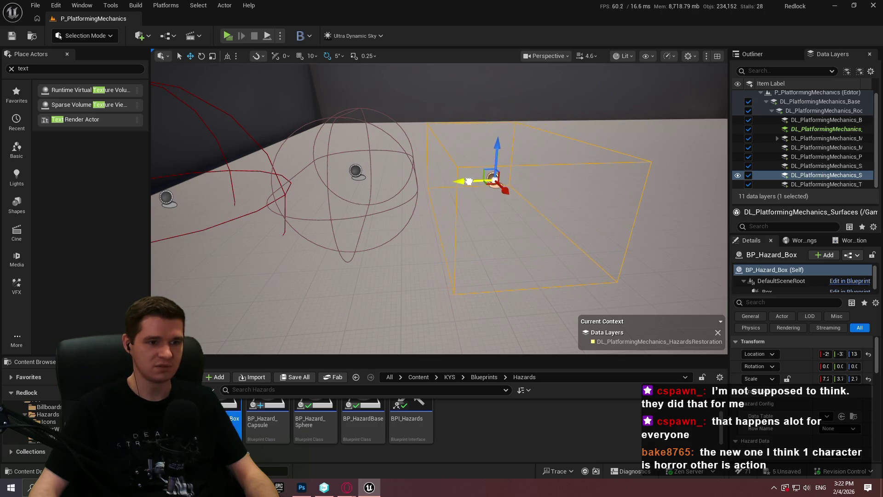
left_click_drag(495, 150, 655, 155)
Move the capsule right, raise the sphere and capsule, and shift the box right
left_click(488, 137)
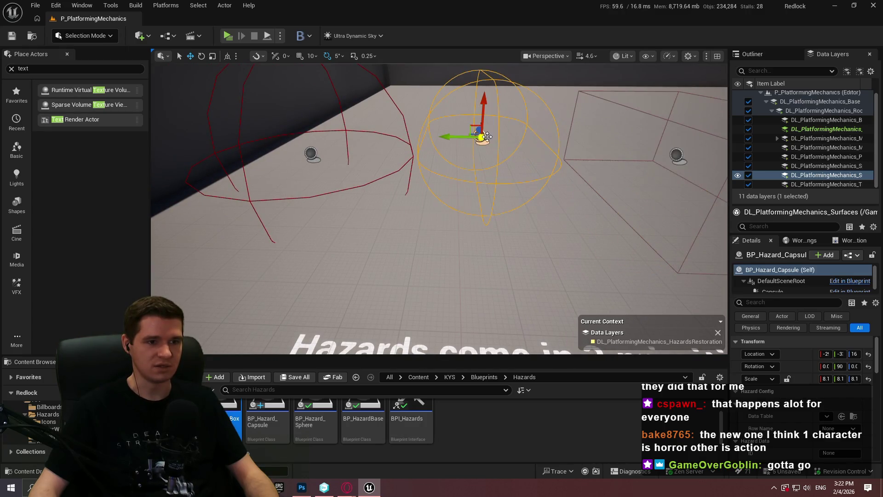
left_click_drag(460, 137, 485, 138)
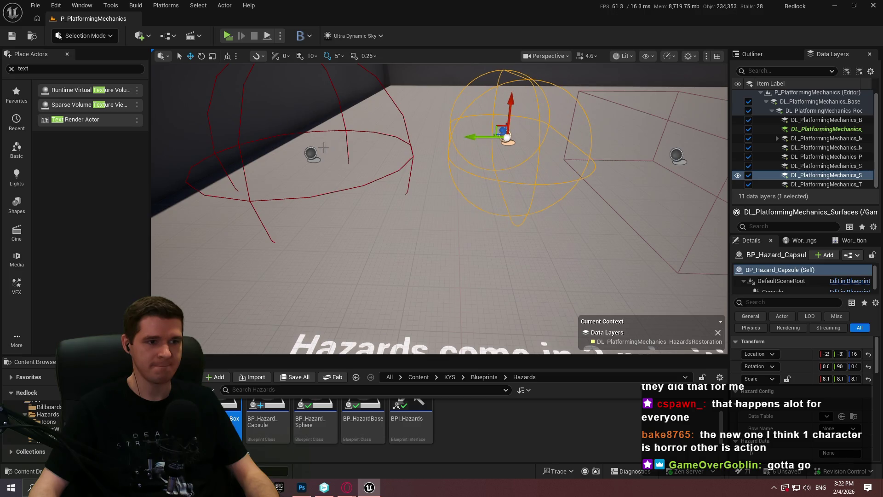
left_click(318, 153)
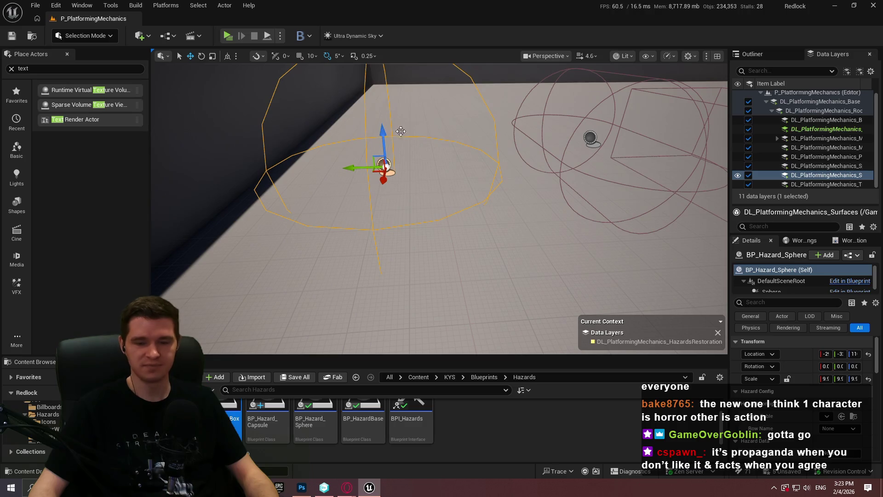
left_click_drag(386, 131, 382, 116)
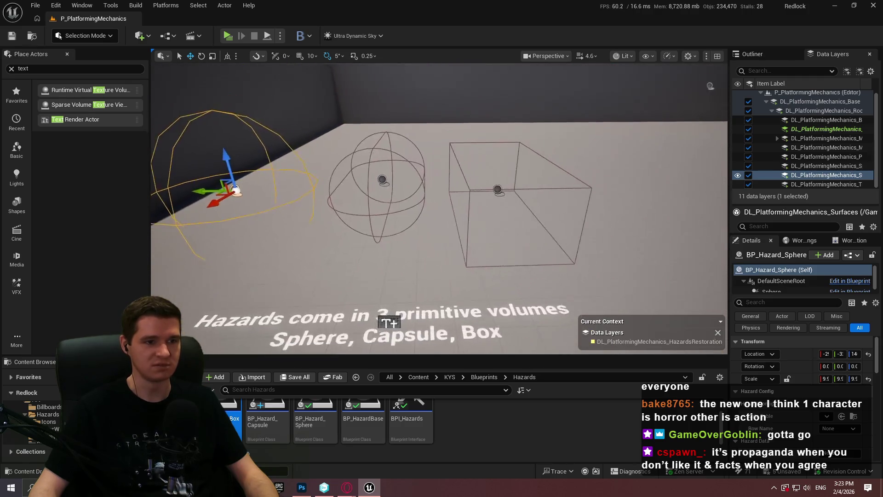
left_click(340, 161)
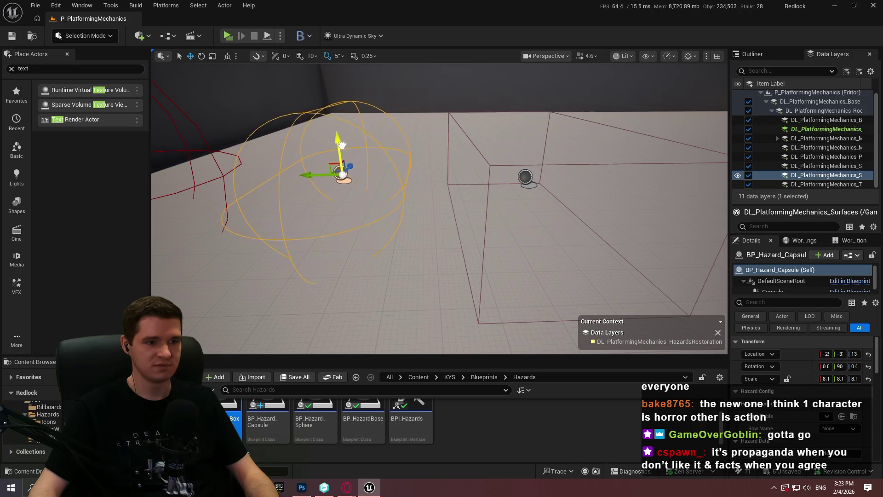
left_click_drag(345, 134, 443, 152)
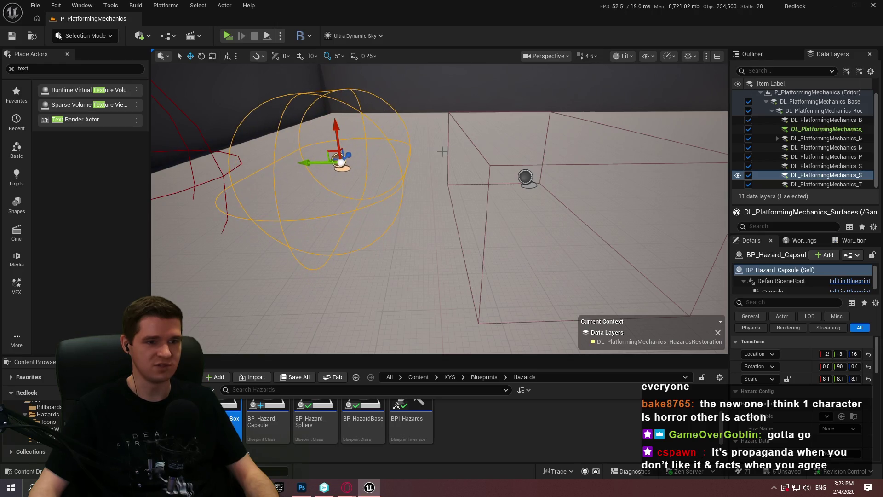
left_click(524, 179)
left_click_drag(502, 180, 523, 179)
left_click(337, 159)
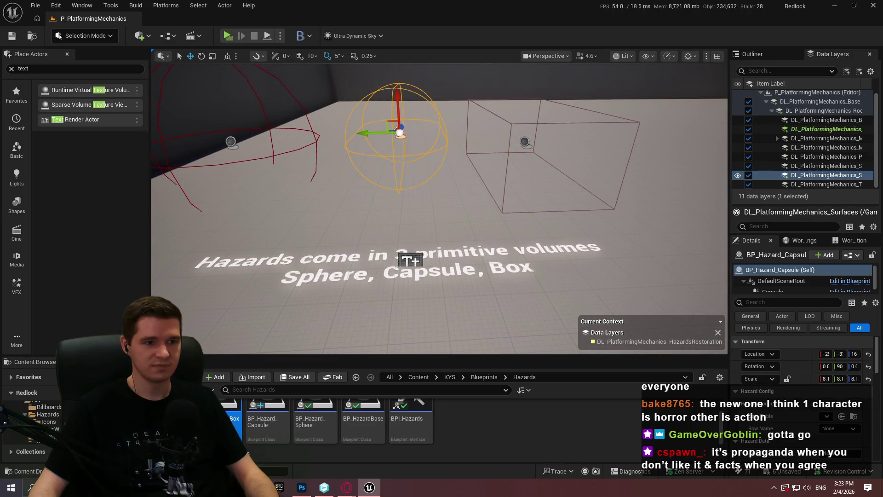
Start a Play From Here session on the floor and dismiss the welcome dialog
scroll(414, 180, "down", 3)
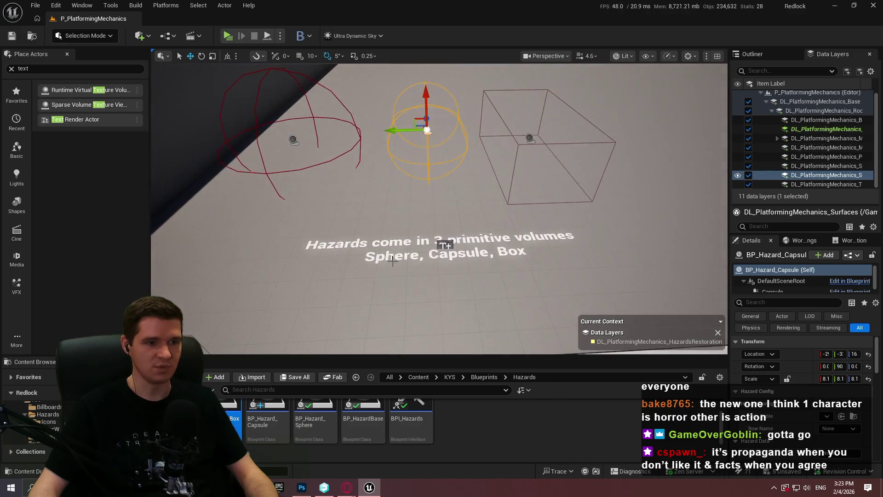
right_click(398, 256)
left_click(463, 465)
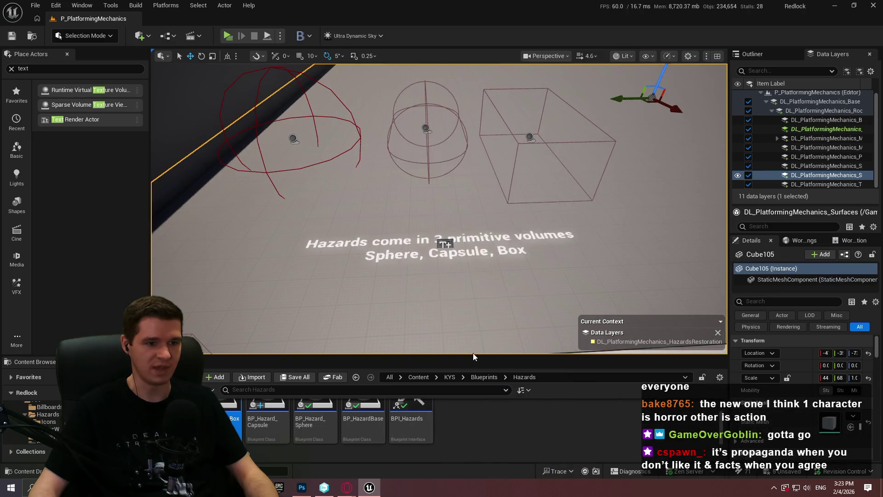
left_click(428, 301)
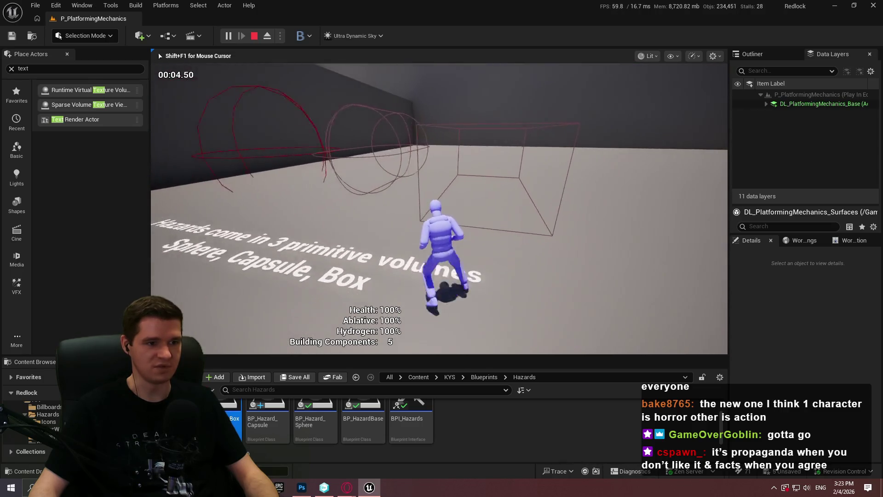
Stop the playtest, fly back to the hazards room, and switch to immersive viewport
key("Escape")
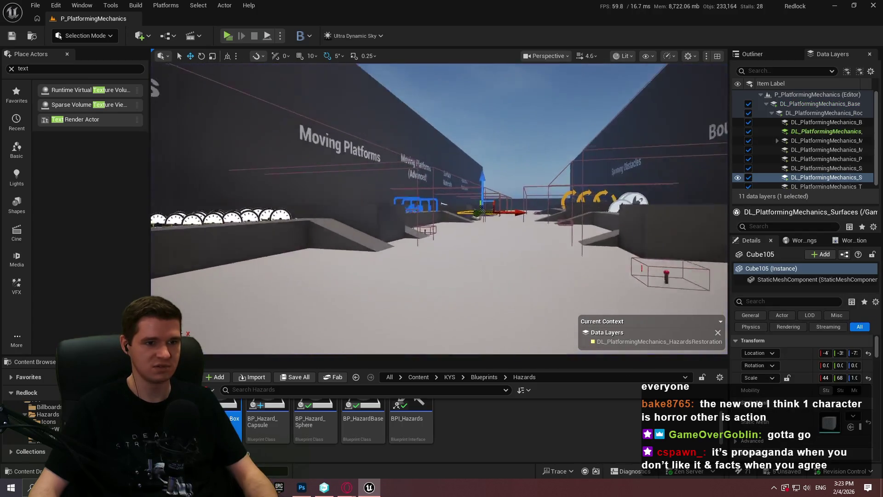
scroll(439, 208, "up", 2)
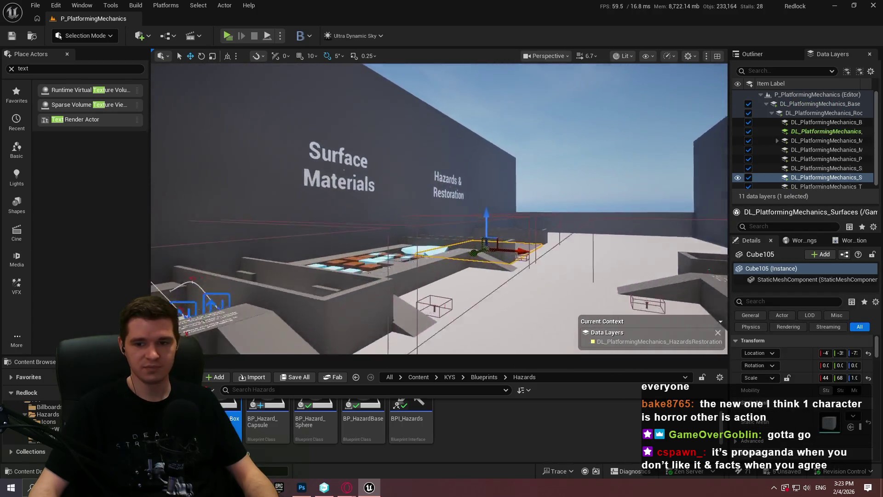
key("w")
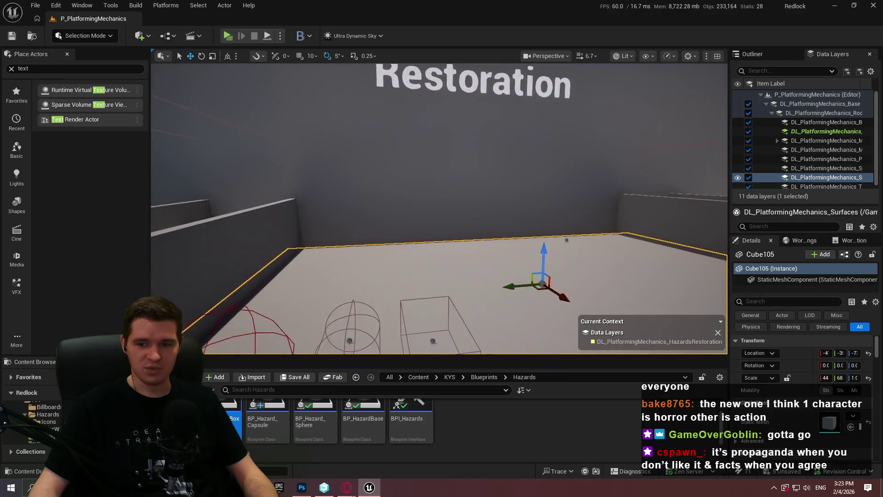
key("s")
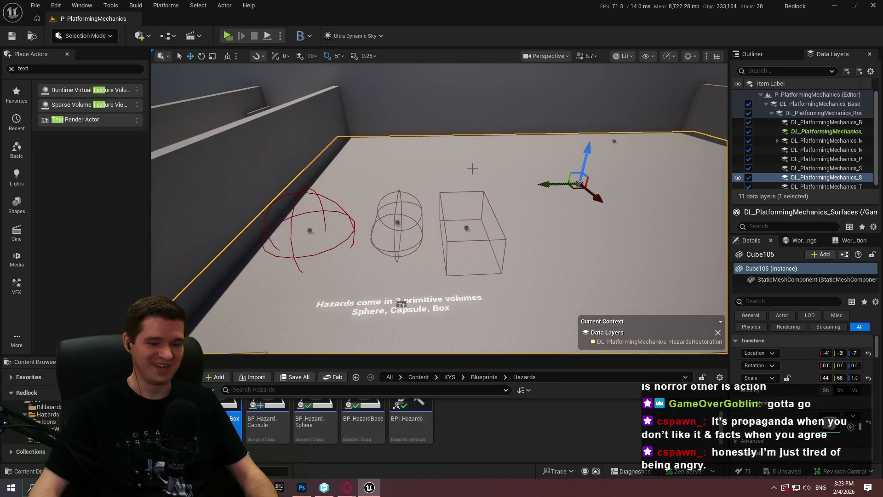
key("F11")
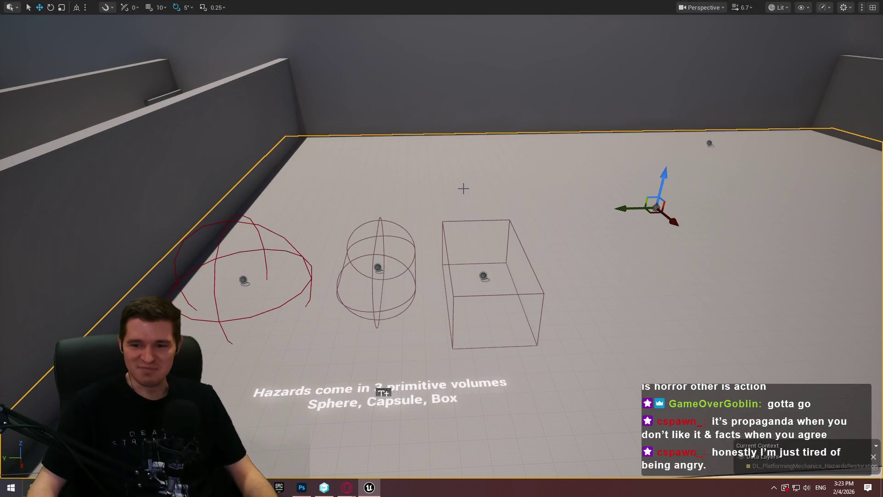
Select the sphere, capsule, box and caption, and Alt-drag a copy to the right
left_click(250, 274)
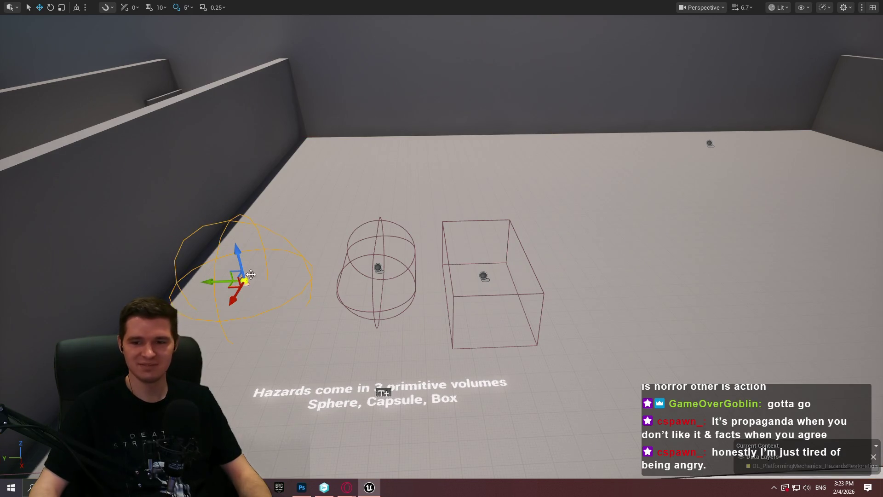
left_click(378, 268, "ctrl")
left_click(482, 277, "ctrl")
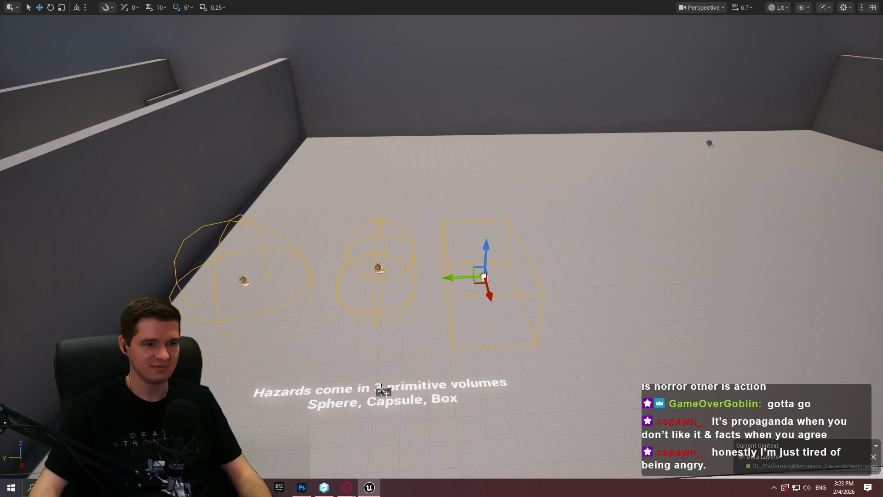
left_click(381, 390, "ctrl")
mouse_move(441, 248)
left_mouse_down()
mouse_move(428, 253)
mouse_move(479, 226)
mouse_move(534, 220)
mouse_move(478, 230)
left_mouse_up()
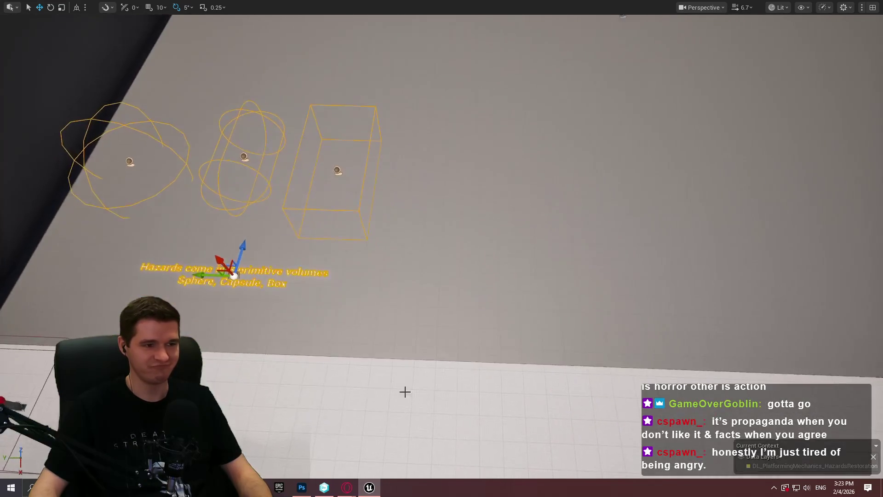
left_click_drag(212, 282, 644, 282, "alt")
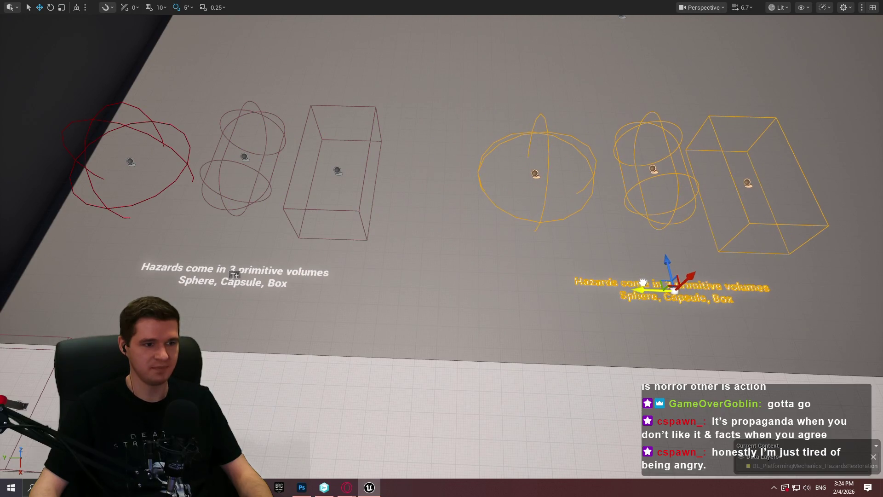
scroll(644, 282, "down", 5)
scroll(561, 306, "up", 6)
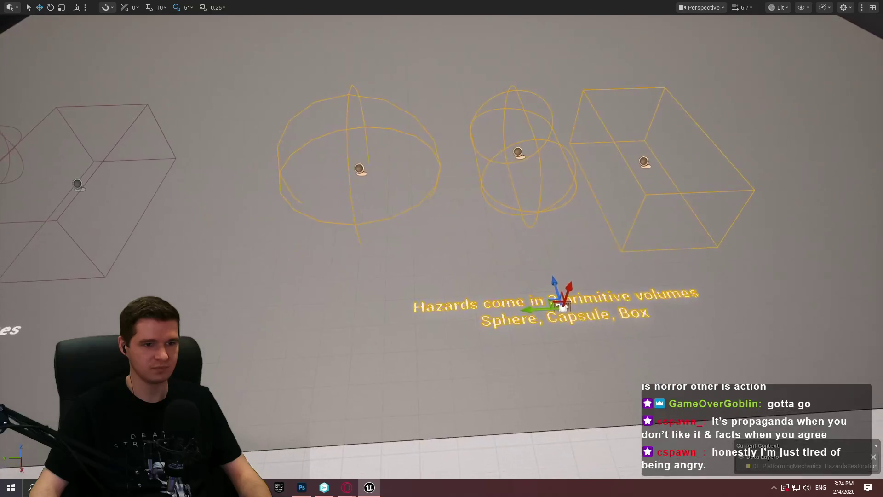
scroll(442, 184, "down", 3)
scroll(442, 184, "up", 4)
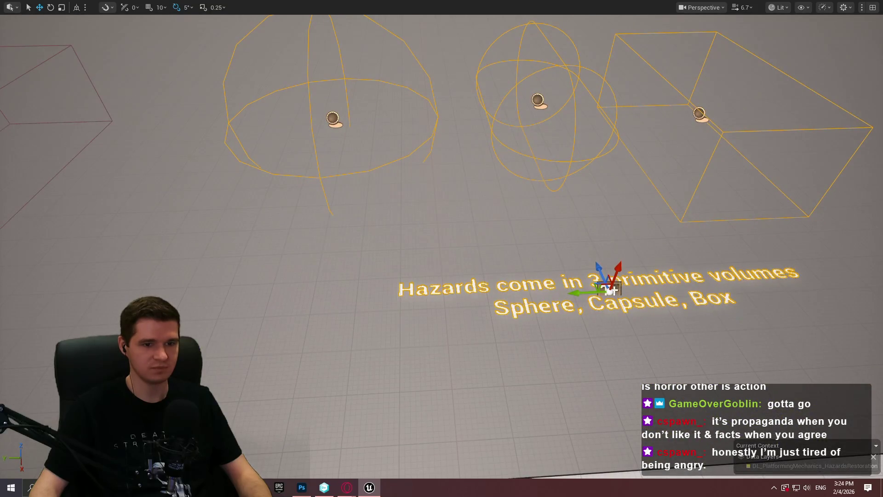
Exit immersive mode, undo the extra copy edit, and fly to face the copied caption
key("F11")
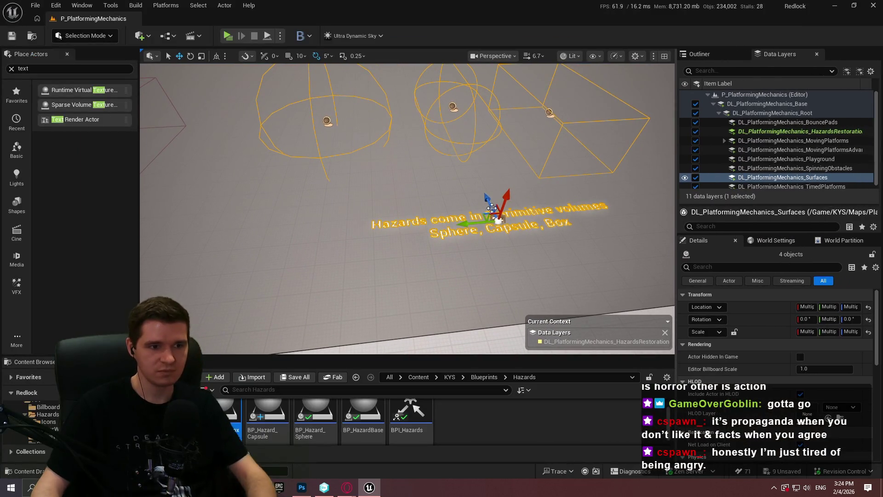
key("f")
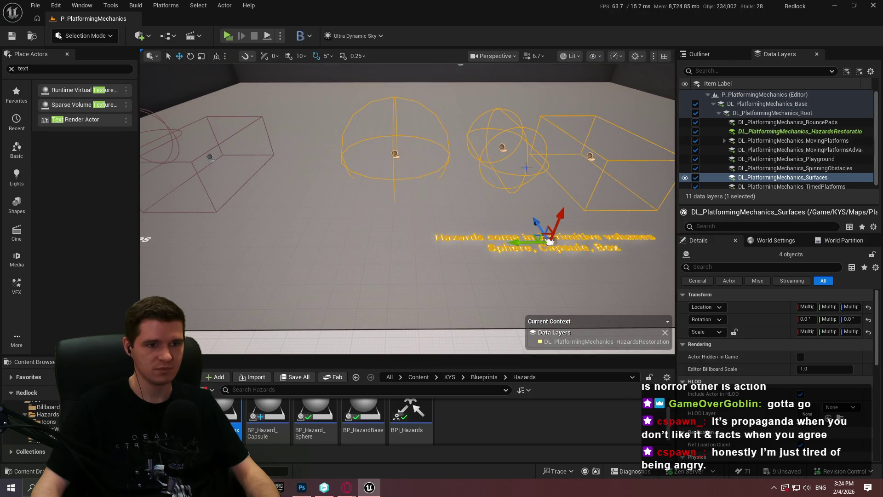
key("ctrl+z")
key("ctrl+z")
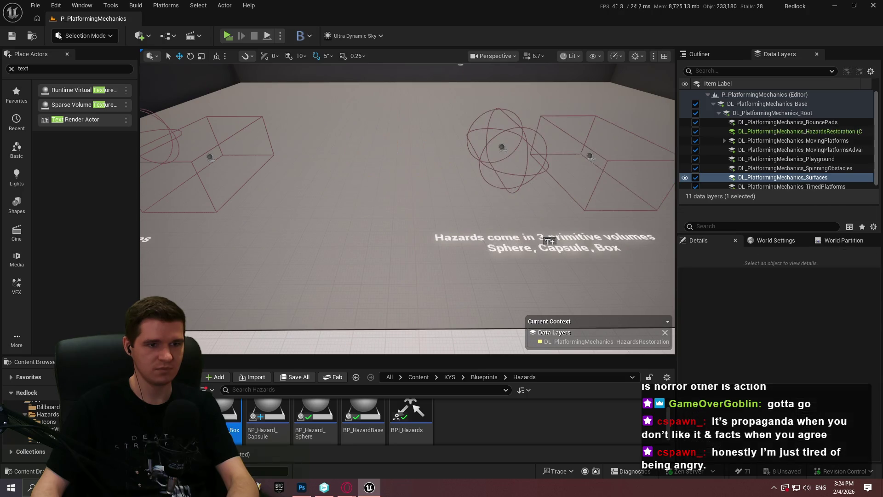
key("ctrl+z")
key("ctrl+z")
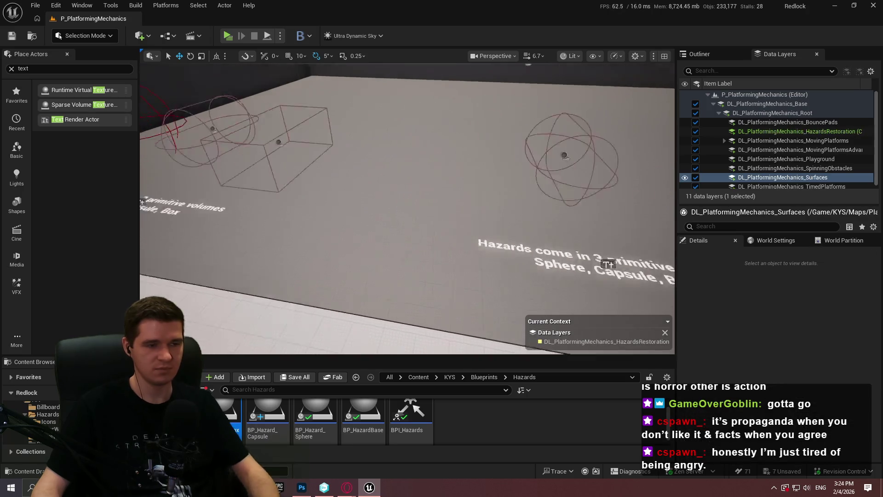
key("d")
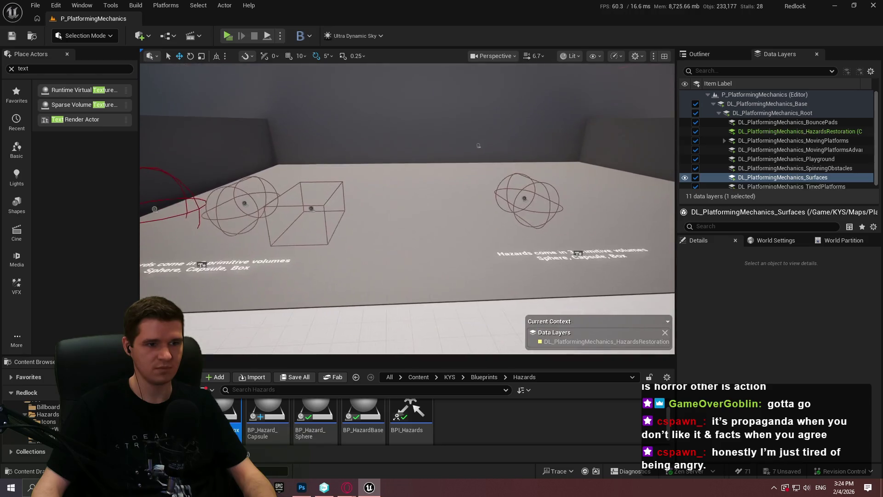
key("w")
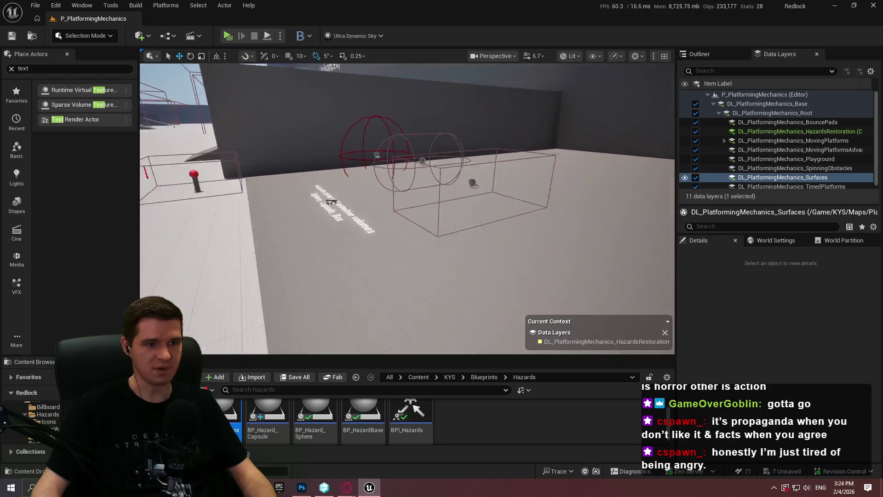
key("s")
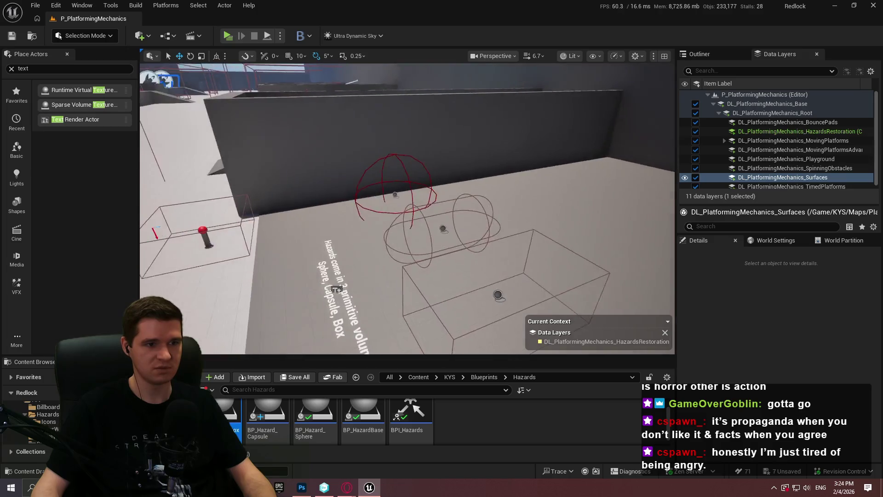
key("s")
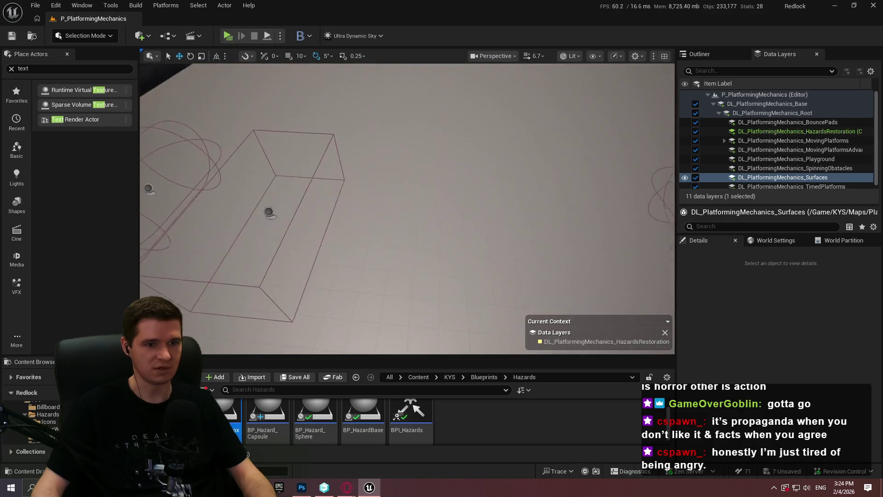
key("a")
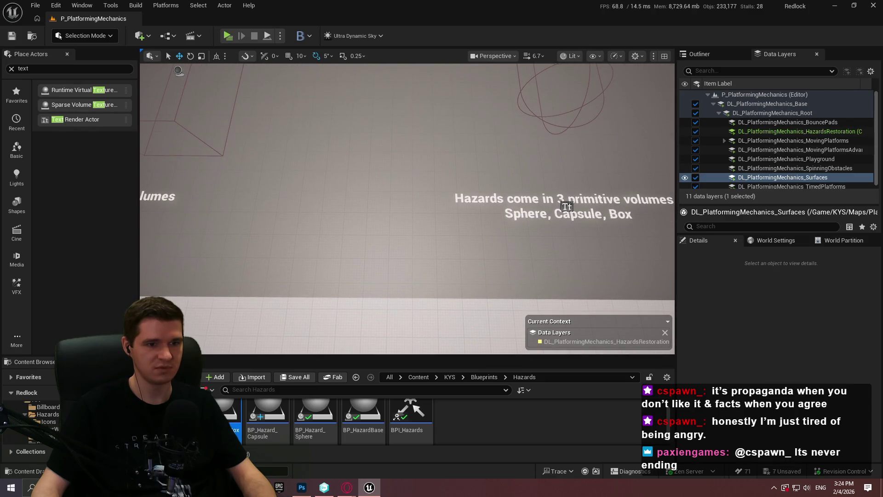
Frame the copied caption and shift it slightly to the right
left_click(566, 207)
key("f")
left_click_drag(392, 198, 406, 198)
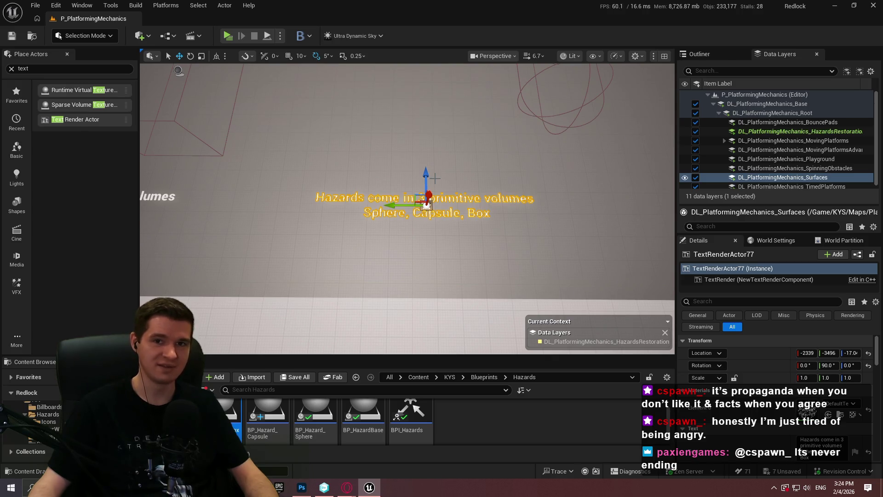
mouse_move(435, 178)
left_mouse_down()
mouse_move(380, 183)
mouse_move(391, 182)
left_mouse_up()
Move the copied capsule above the caption and slide the caption beneath it
left_click(578, 73)
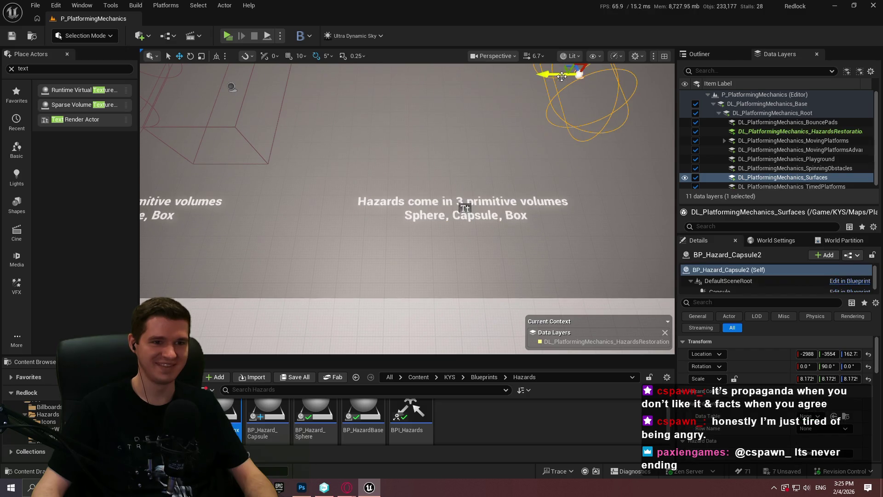
mouse_move(566, 69)
left_mouse_down()
mouse_move(431, 87)
mouse_move(432, 101)
left_mouse_up()
left_click(461, 209)
left_click_drag(432, 209, 415, 208)
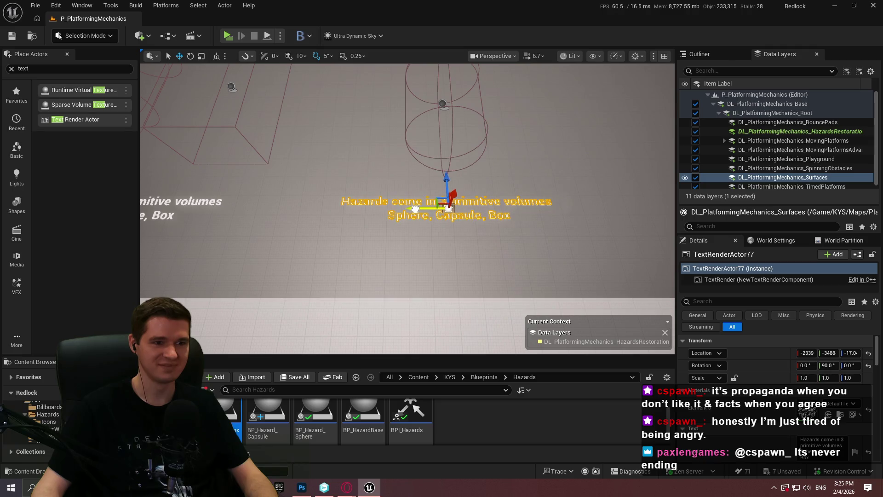
Frame the caption and select its existing Text string in Details
scroll(415, 209, "down", 2)
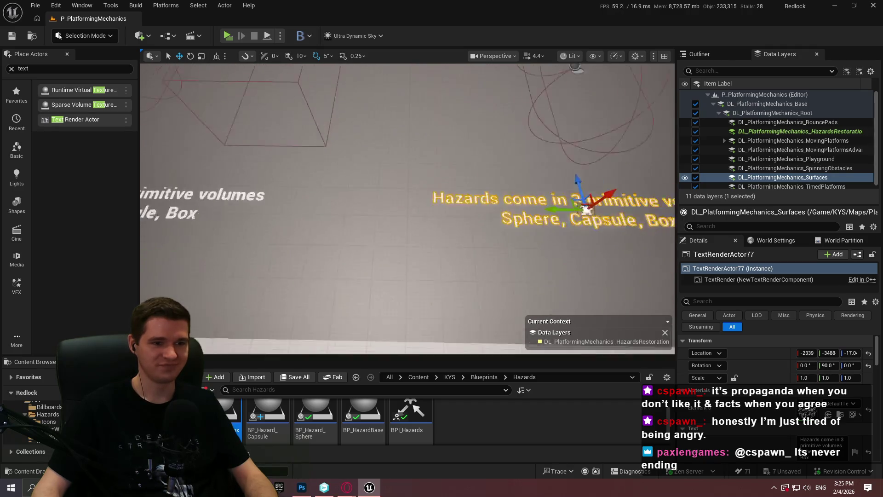
key("f")
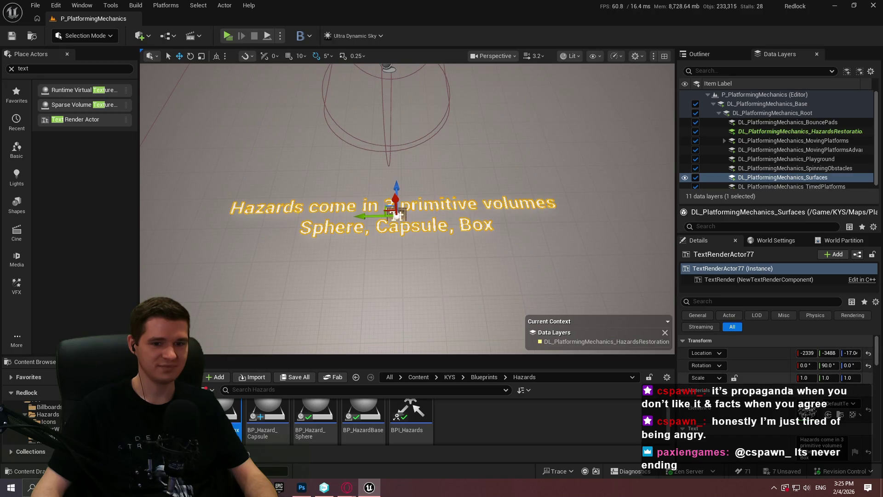
scroll(809, 428, "down", 1)
left_click(809, 427)
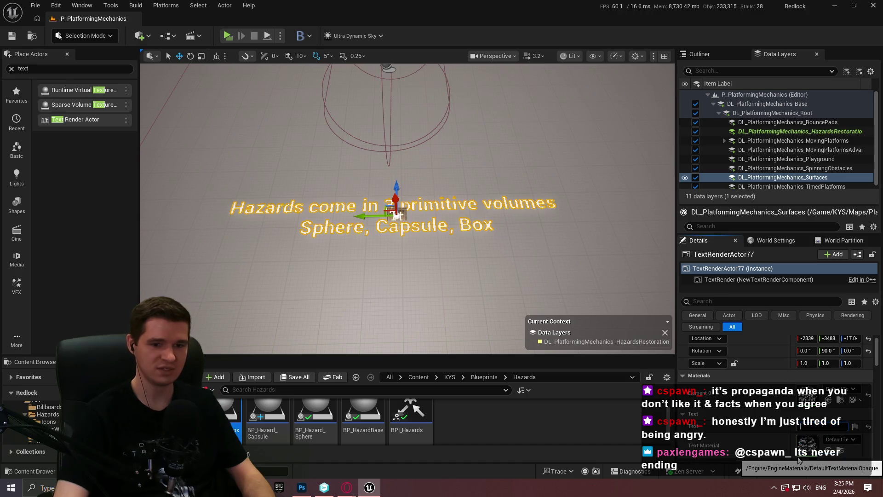
Replace the caption text with 'Can deal damage to' over 'Health, Ablative, and Hydrogen'
key("BackSpace")
scroll(785, 369, "down", 2)
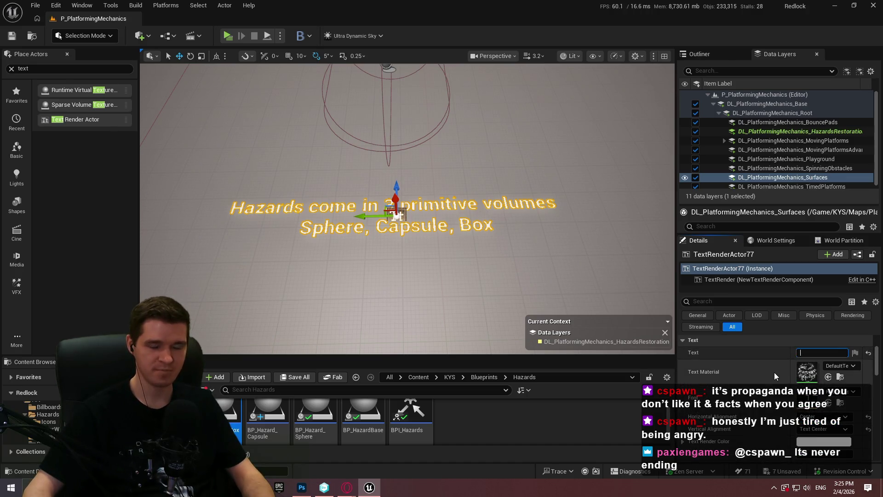
key("Return")
left_click(807, 370)
type("Can de")
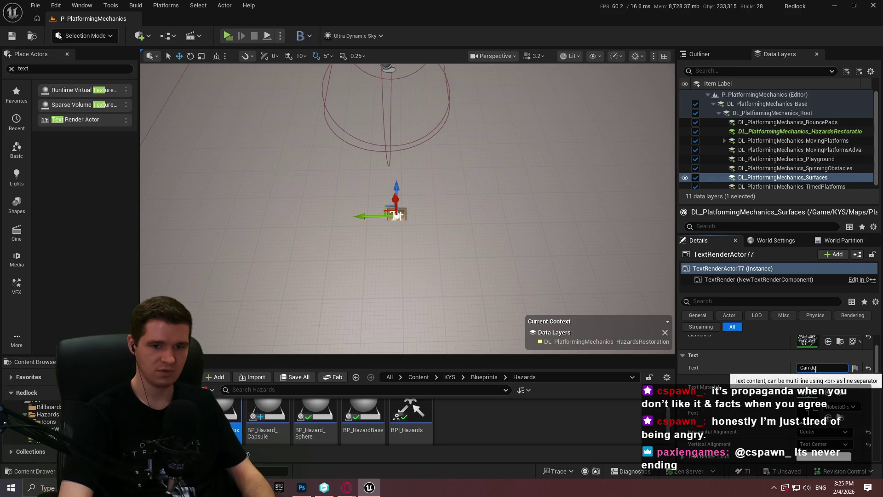
type("al damage to")
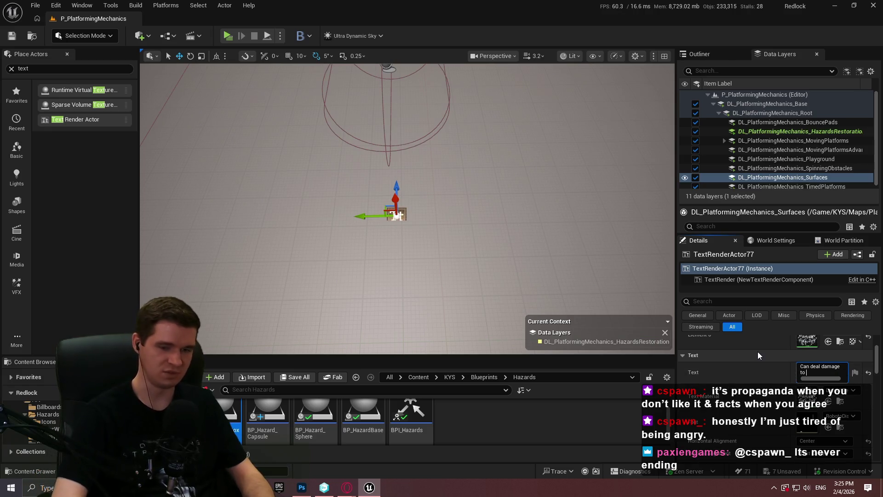
key("shift+Return")
type("a")
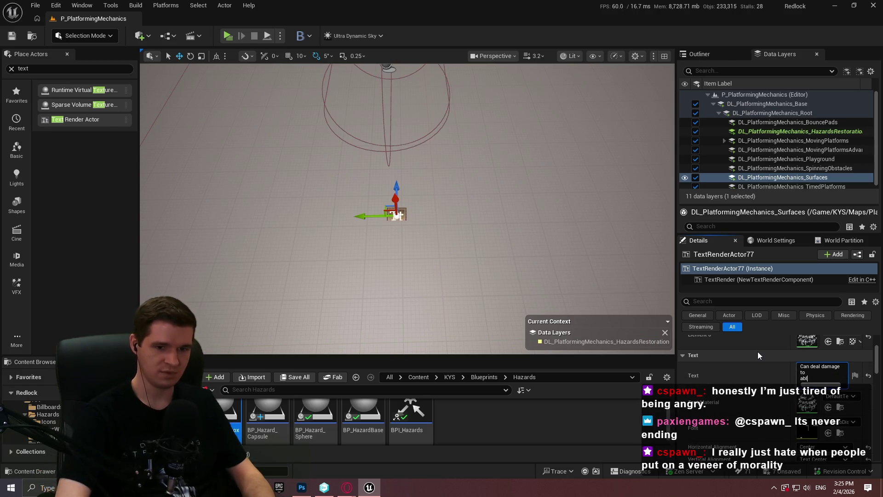
key("BackSpace")
type("Health, Ablative, and Hyd")
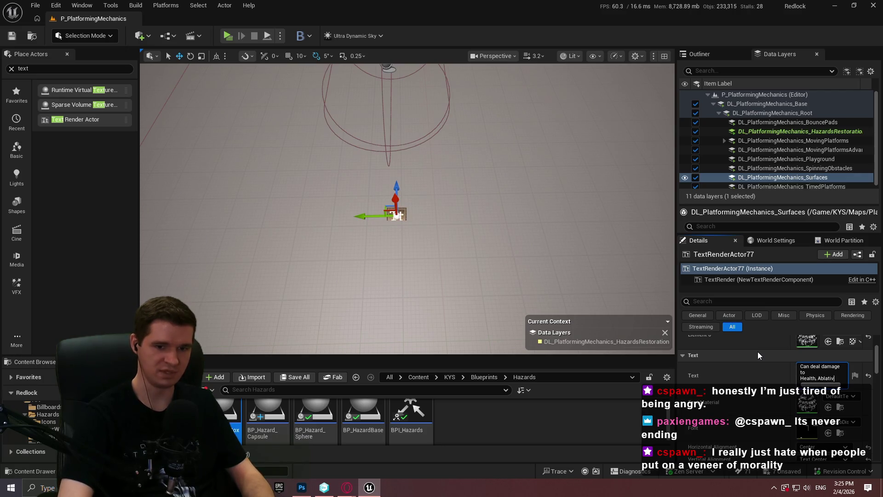
type("rogen")
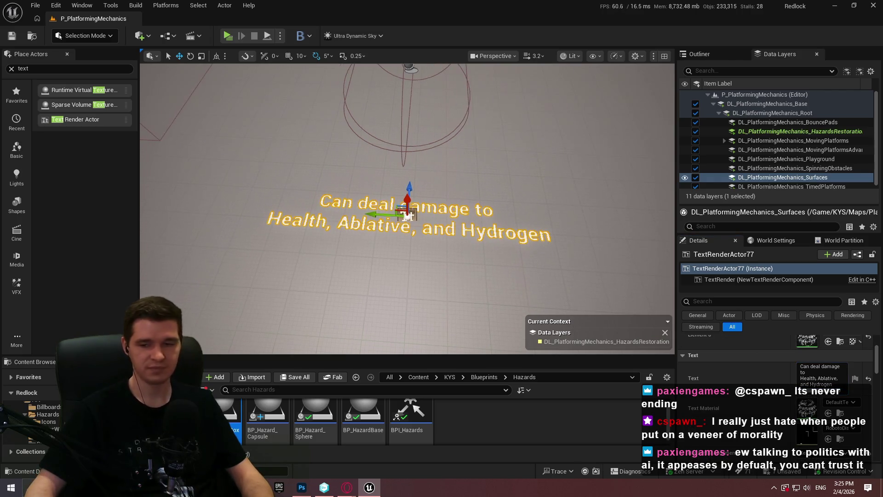
left_click_drag(516, 208, 518, 202)
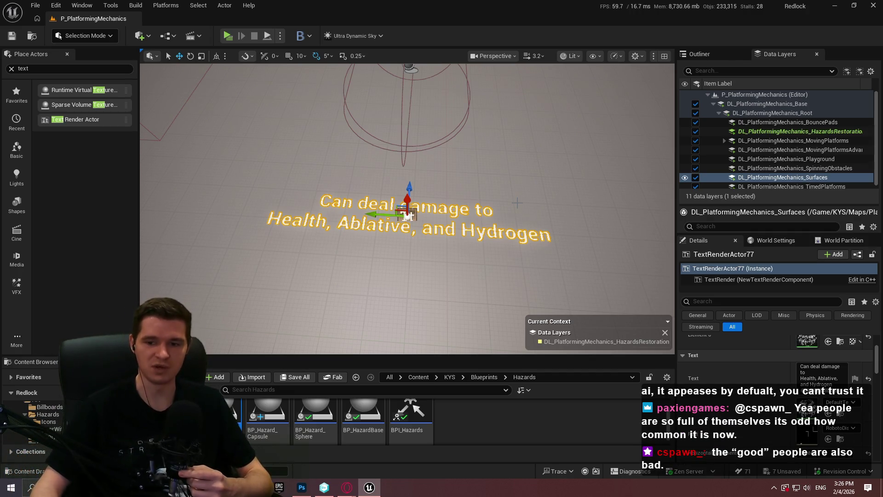
Move the copied capsule hazard slightly left and rotate it about -85 degrees
mouse_move(404, 206)
left_mouse_down()
mouse_move(368, 207)
mouse_move(414, 208)
mouse_move(358, 235)
mouse_move(386, 235)
mouse_move(350, 244)
mouse_move(368, 244)
left_mouse_up()
left_click(476, 118)
mouse_move(476, 118)
left_mouse_down()
mouse_move(506, 119)
mouse_move(487, 119)
left_mouse_up()
mouse_move(416, 113)
left_mouse_down()
mouse_move(396, 111)
mouse_move(423, 124)
left_mouse_up()
key("f")
key("e")
mouse_move(463, 196)
left_mouse_down()
mouse_move(469, 246)
mouse_move(468, 238)
left_mouse_up()
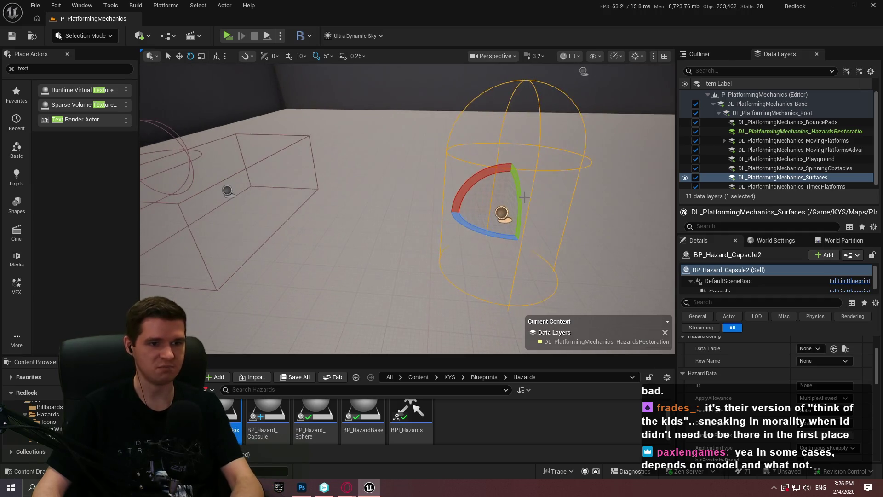
Select the capsule, sphere and box hazards together, then only the left sphere
key("Delete")
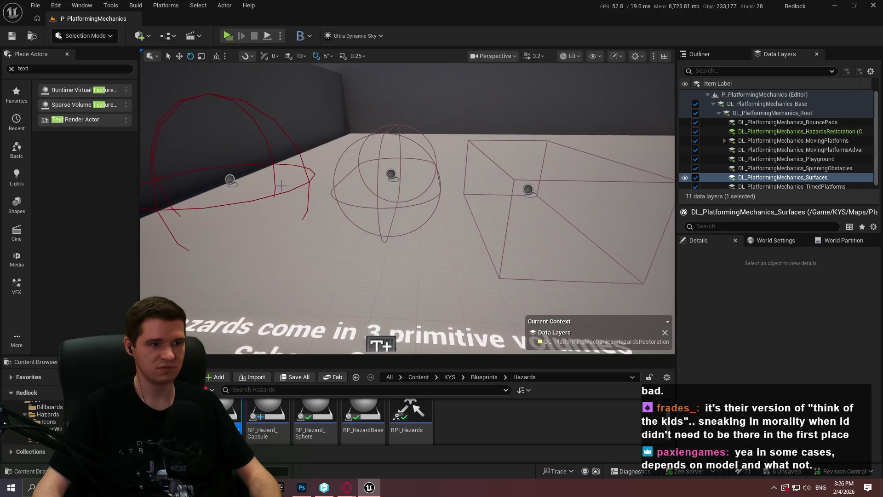
left_click(230, 180)
left_click(391, 174, "ctrl")
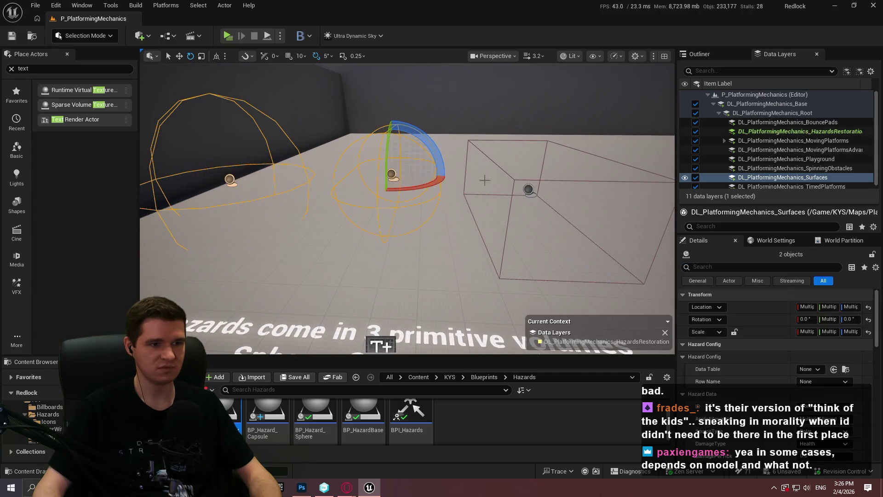
left_click(530, 189, "ctrl")
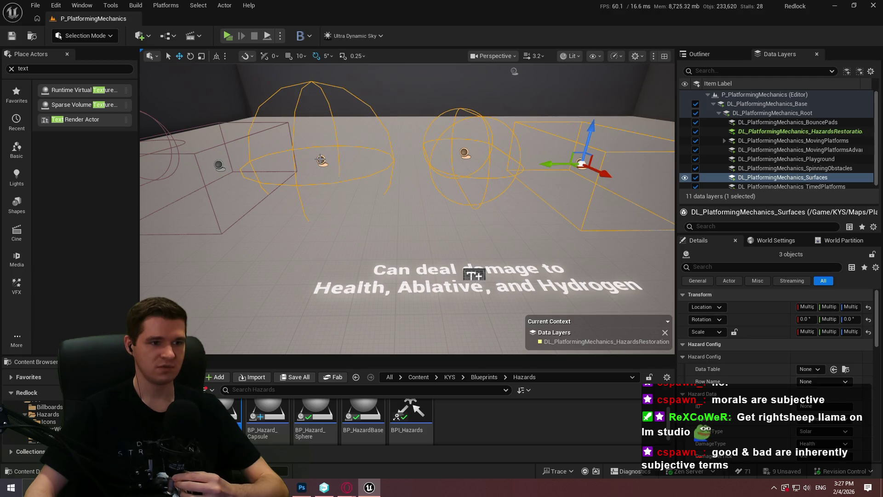
left_click(321, 160)
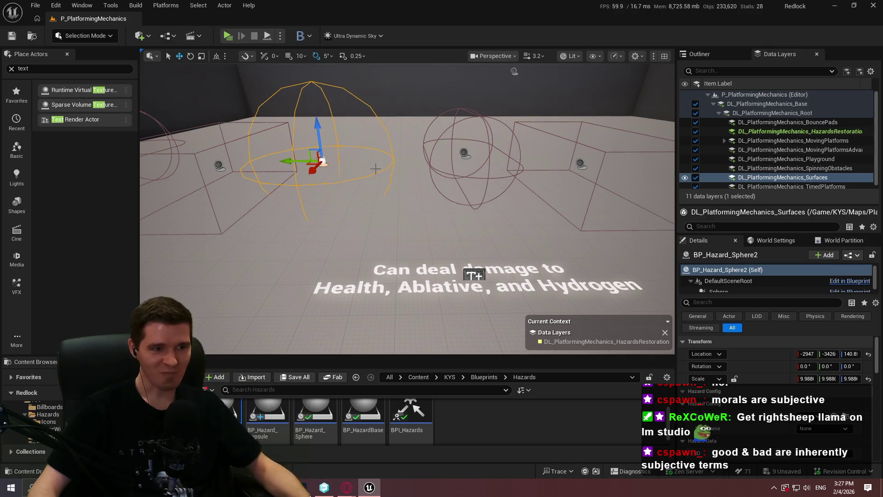
Move the copied sphere hazard along Y and view it from above
mouse_move(321, 161)
left_mouse_down()
mouse_move(363, 161)
mouse_move(326, 189)
mouse_move(360, 154)
mouse_move(353, 114)
left_mouse_up()
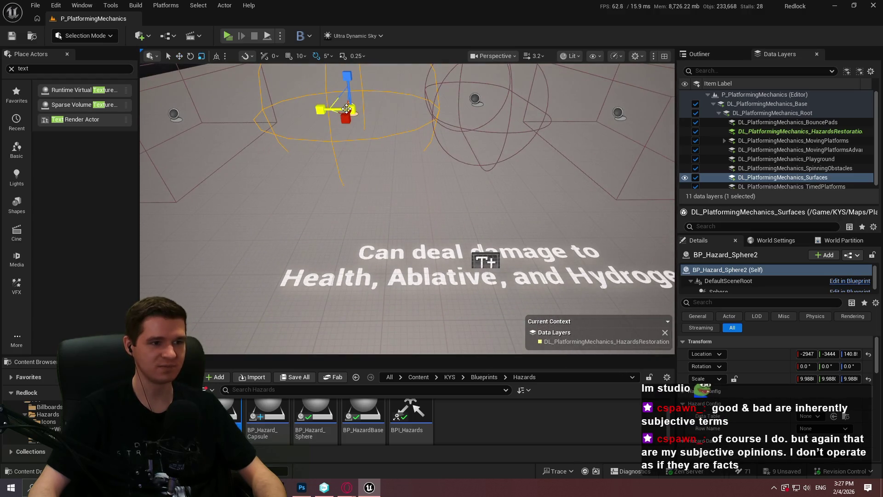
mouse_move(349, 109)
left_mouse_down()
mouse_move(360, 118)
mouse_move(351, 125)
mouse_move(351, 161)
mouse_move(381, 185)
mouse_move(397, 181)
mouse_move(394, 165)
mouse_move(386, 169)
left_mouse_up()
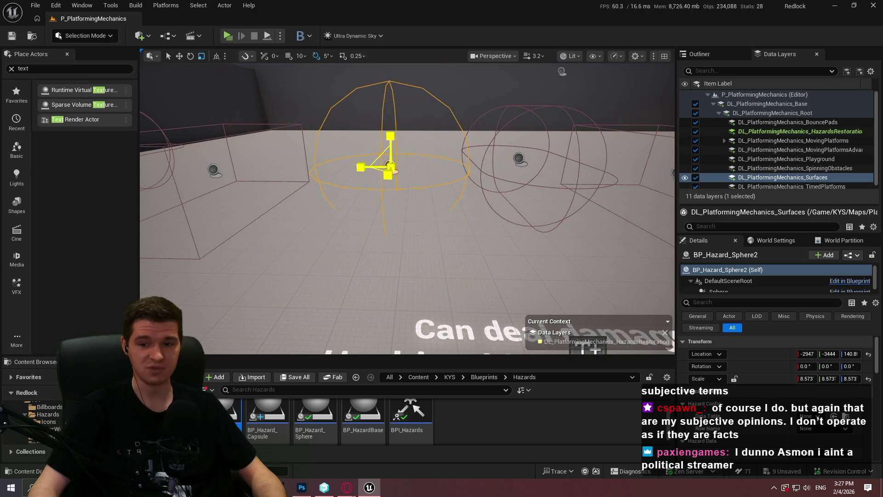
mouse_move(391, 167)
left_mouse_down()
mouse_move(386, 202)
mouse_move(427, 212)
mouse_move(430, 201)
mouse_move(508, 219)
left_mouse_up()
key("f")
key("w")
key("f")
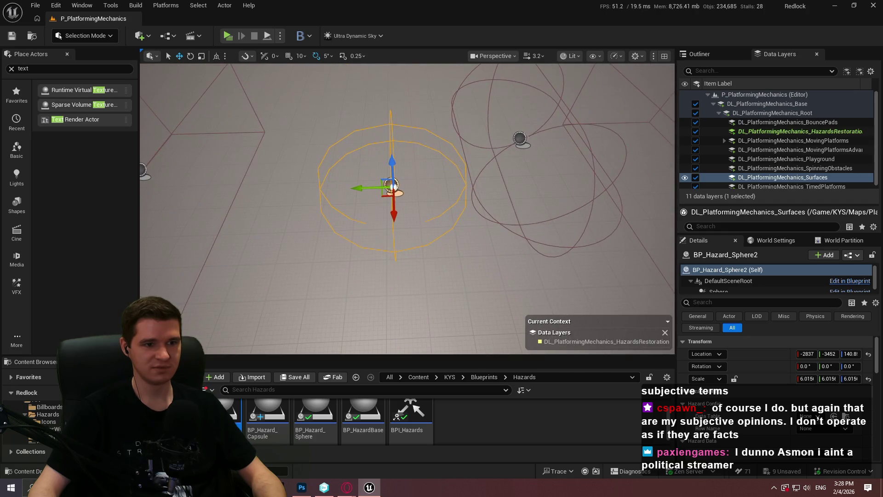
Shrink the capsule hazard to about 6 scale and lower it toward the floor
left_click(525, 150)
left_click_drag(523, 146, 516, 154)
mouse_move(534, 109)
left_mouse_down()
mouse_move(512, 144)
mouse_move(456, 148)
mouse_move(505, 137)
mouse_move(421, 131)
mouse_move(448, 156)
mouse_move(473, 141)
mouse_move(400, 147)
mouse_move(389, 231)
mouse_move(371, 233)
mouse_move(366, 164)
mouse_move(324, 168)
mouse_move(348, 177)
left_mouse_up()
left_click(501, 137)
scroll(448, 154, "up", 2)
left_click(395, 231)
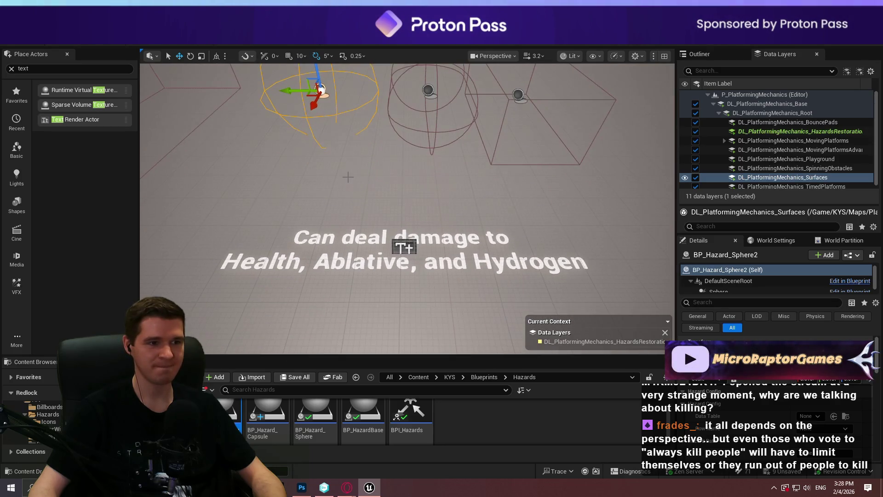
Alt-drag the damage caption up-left into TextRenderActor78 and select its Text field
left_click(405, 262)
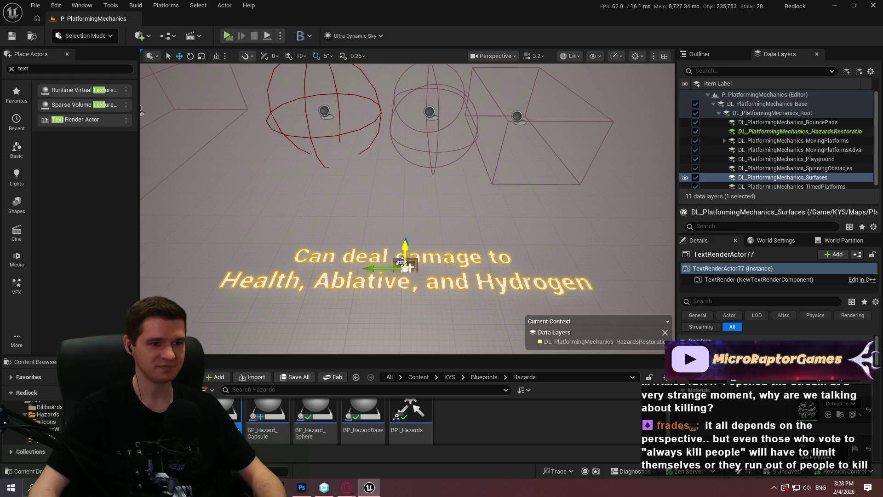
left_click_drag(407, 268, 484, 227)
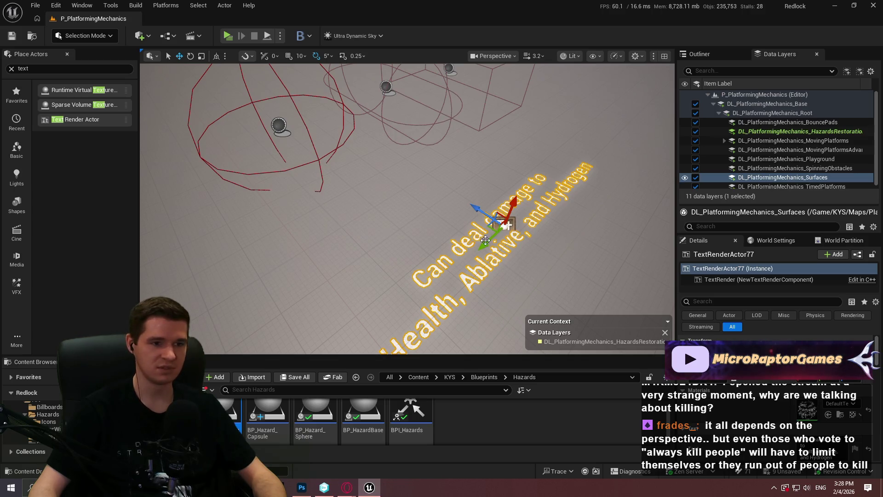
mouse_move(491, 228)
left_mouse_down()
mouse_move(405, 220)
mouse_move(341, 202)
mouse_move(339, 212)
left_mouse_up()
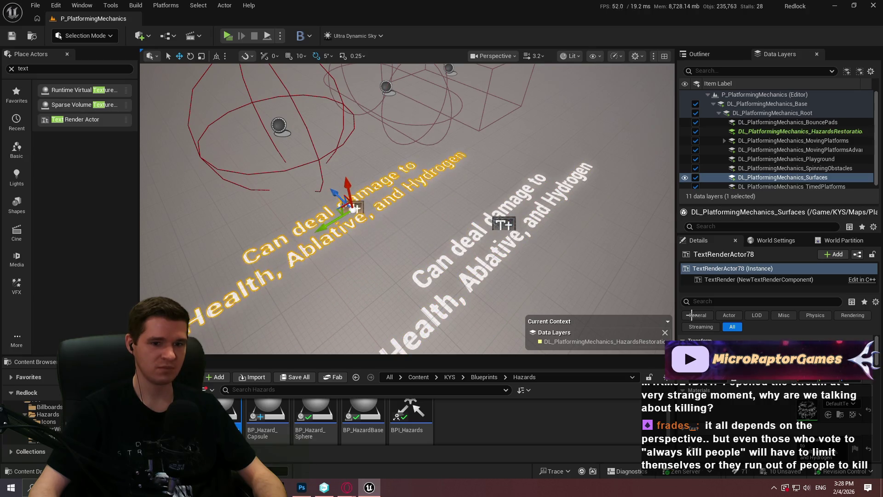
scroll(780, 416, "down", 3)
left_click(819, 407)
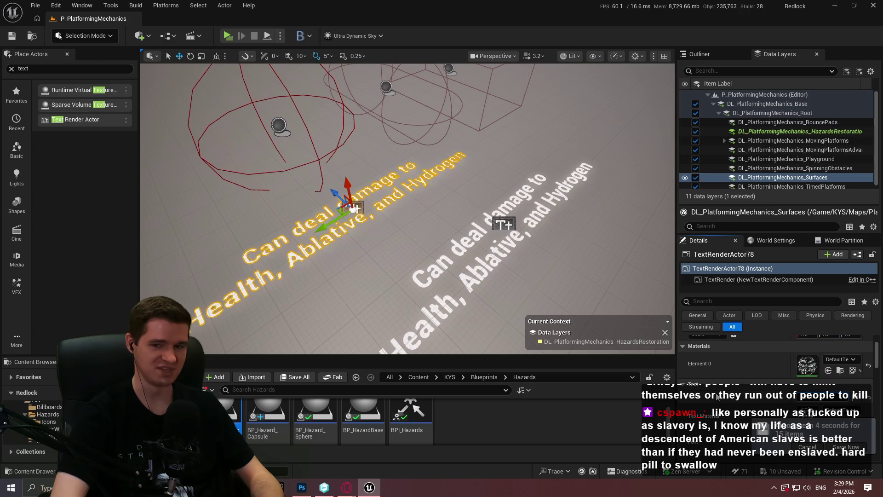
Set the copied label to 'Health' and duplicate it into additional Health labels
type("Health")
left_click_drag(552, 209, 405, 205)
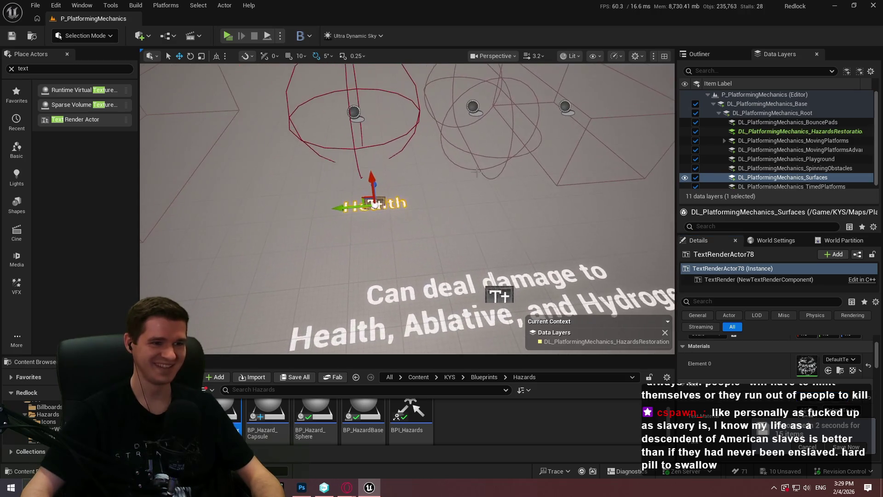
left_click_drag(336, 209, 330, 209)
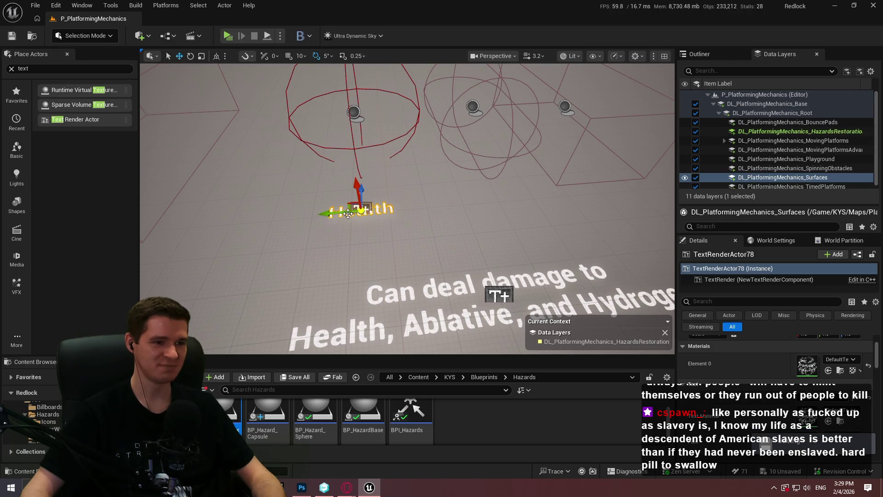
left_click_drag(328, 211, 461, 205, "alt")
scroll(460, 205, "up", 3)
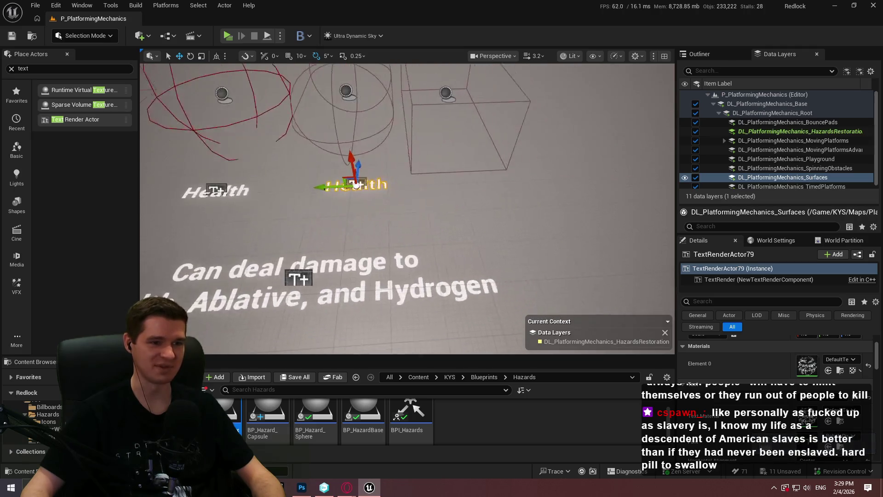
scroll(407, 209, "down", 5)
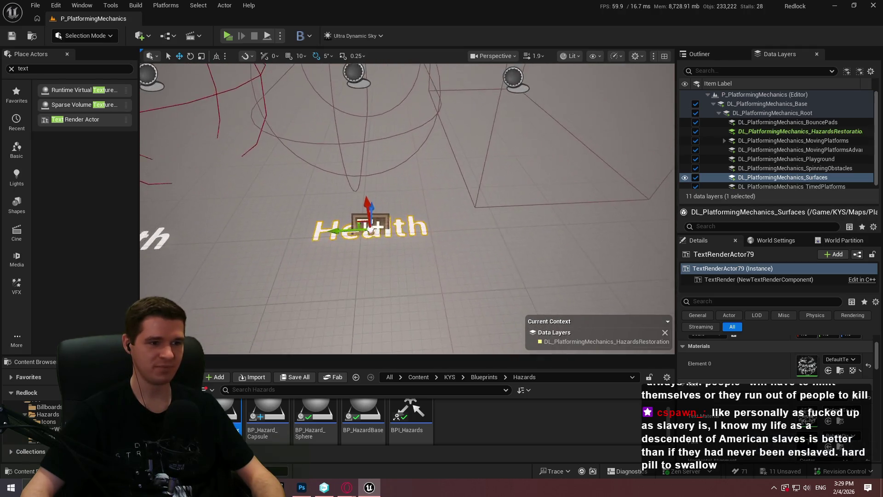
mouse_move(376, 224)
left_mouse_down()
mouse_move(368, 225)
mouse_move(505, 222)
mouse_move(515, 275)
mouse_move(382, 271)
mouse_move(350, 258)
mouse_move(375, 275)
left_mouse_up()
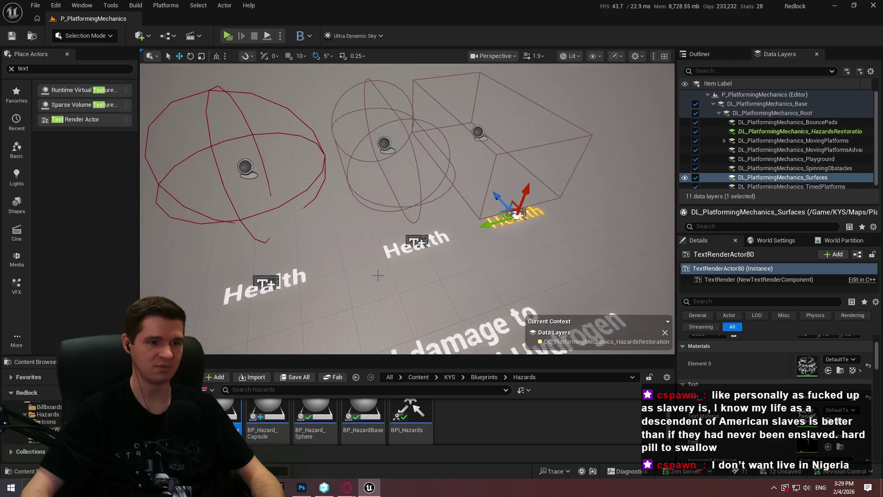
Select all three Health labels, align them under the hazards, then deselect
left_click(266, 283, "ctrl")
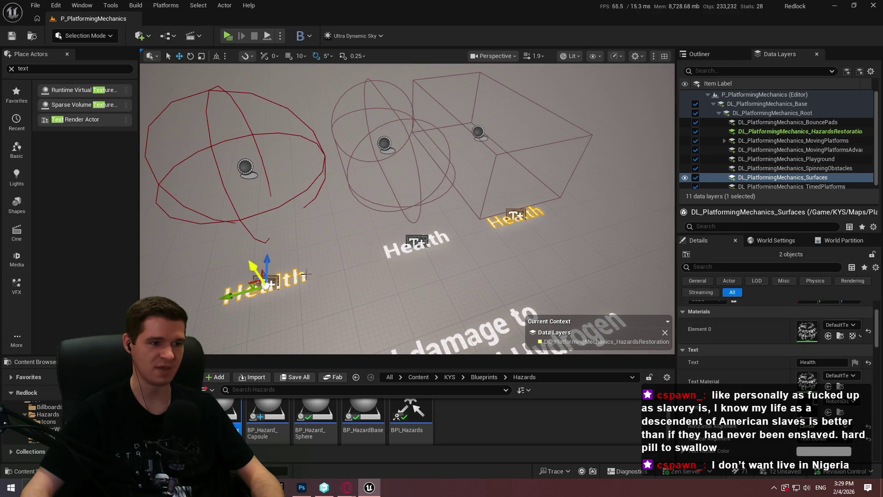
left_click(417, 241, "ctrl")
mouse_move(417, 241)
left_mouse_down()
mouse_move(458, 219)
mouse_move(460, 231)
left_mouse_up()
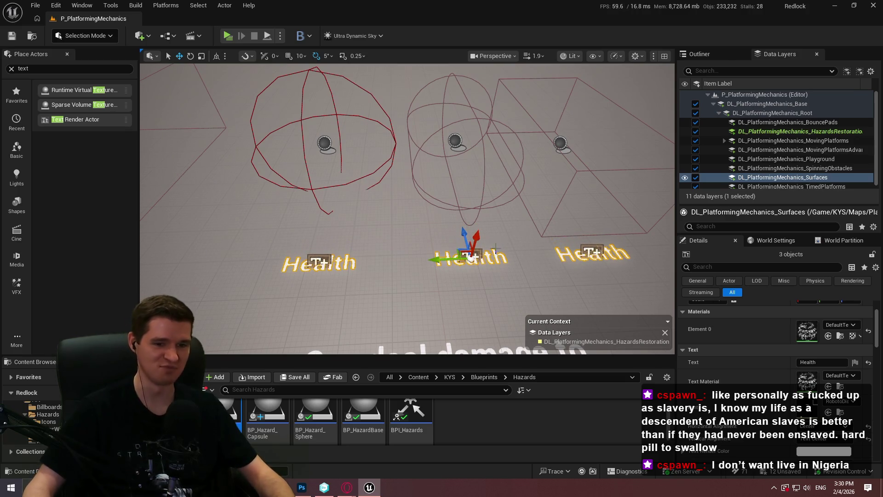
left_click(480, 202)
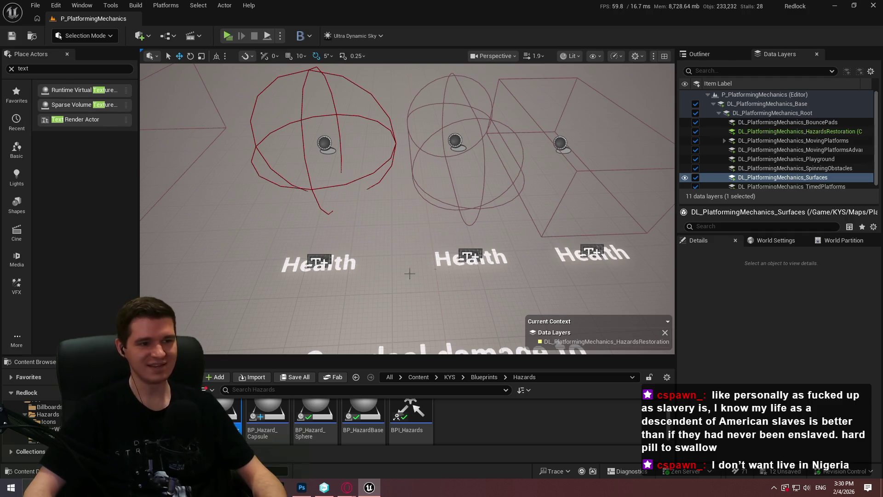
mouse_move(481, 202)
left_mouse_down()
mouse_move(499, 198)
mouse_move(424, 191)
left_mouse_up()
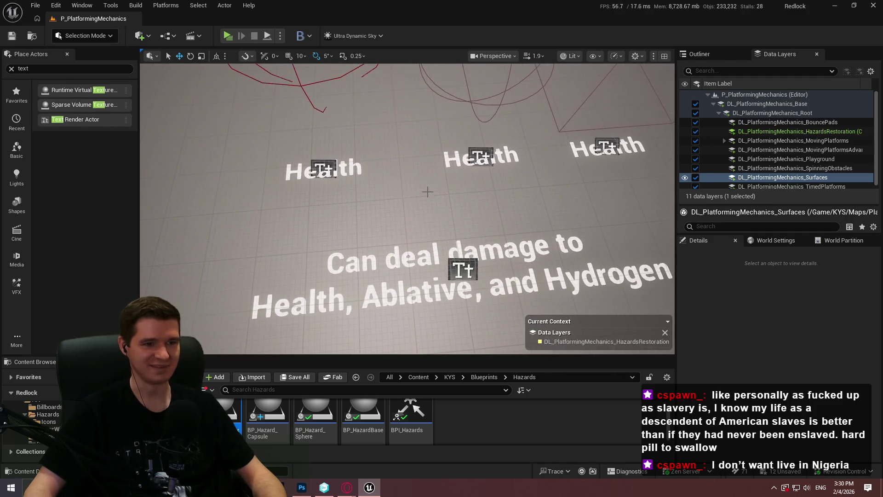
left_click(480, 156)
Change the middle label's text to 'Ablative'
scroll(737, 354, "down", 2)
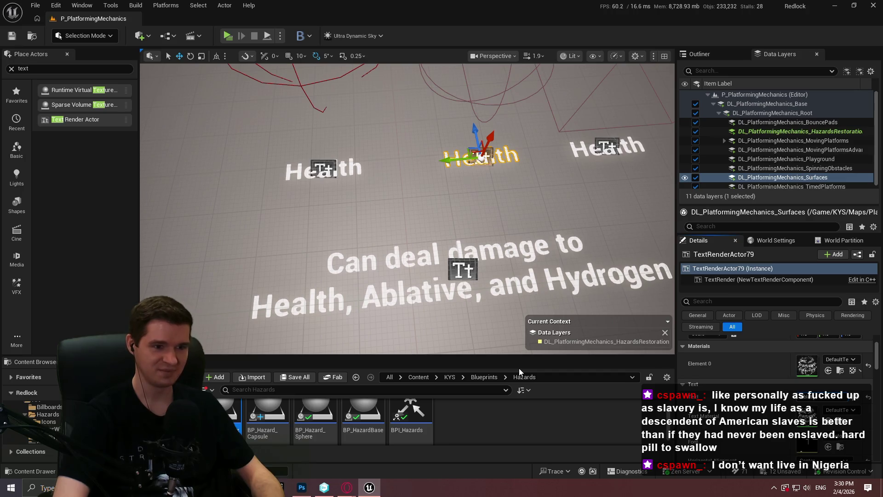
type("Ablative")
key("Return")
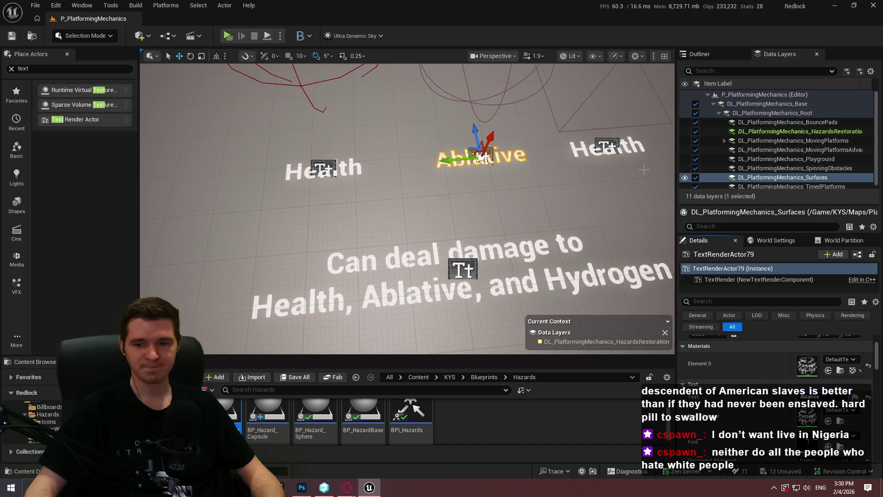
scroll(524, 170, "up", 2)
Change the right-hand label's text to 'Hydrogen'
mouse_move(497, 166)
left_mouse_down()
mouse_move(461, 152)
mouse_move(501, 152)
mouse_move(483, 153)
left_mouse_up()
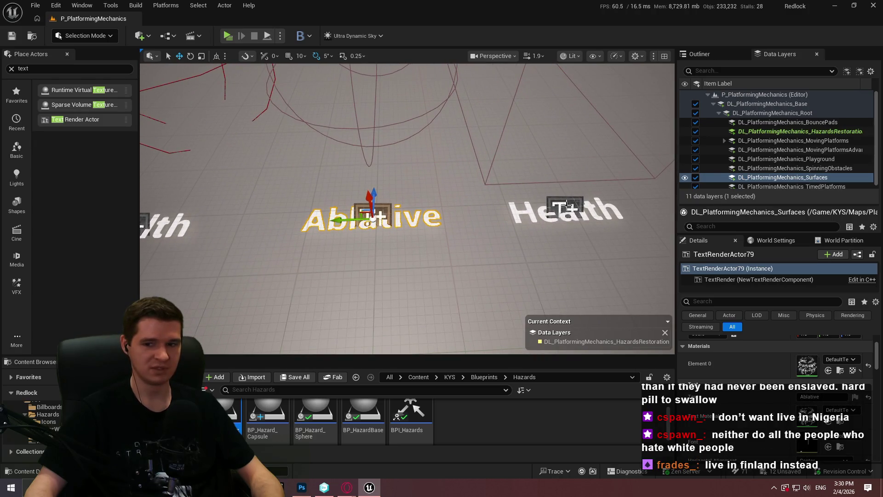
left_click(567, 206)
left_click(824, 397)
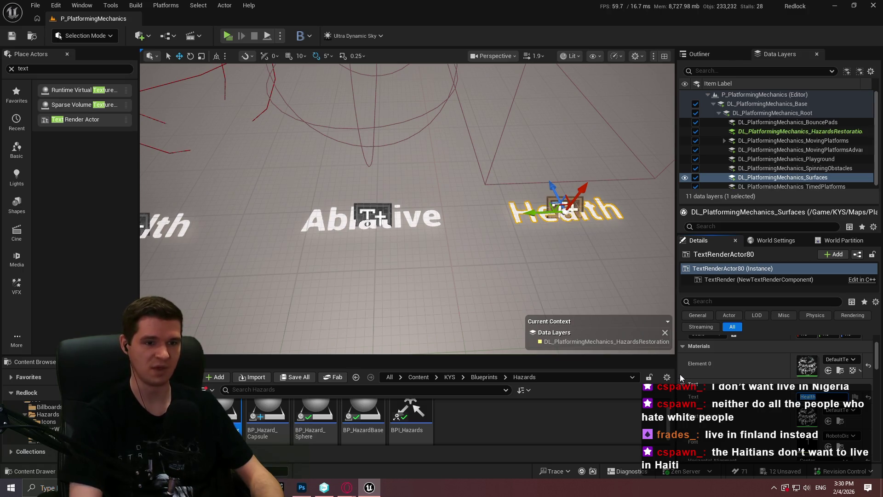
scroll(669, 351, "down", 4)
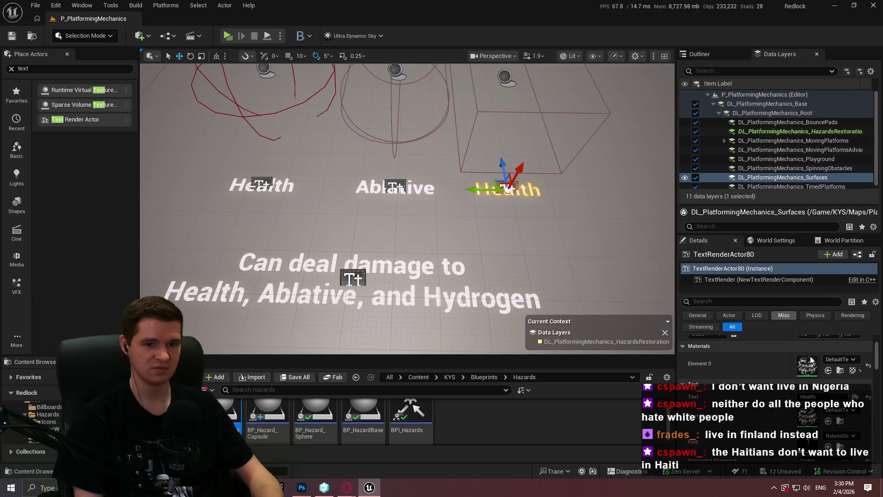
left_click(826, 397)
type("Hydrgeo")
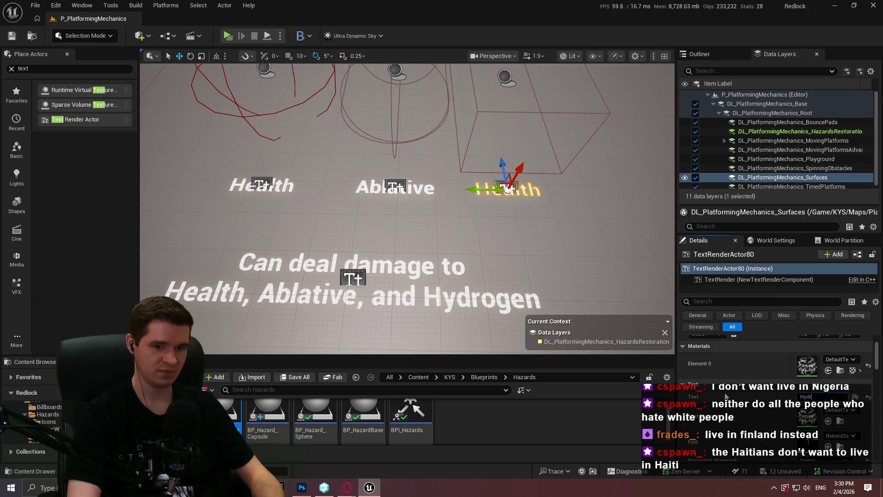
key("BackSpace")
key("BackSpace")
key("BackSpace")
type("rogen")
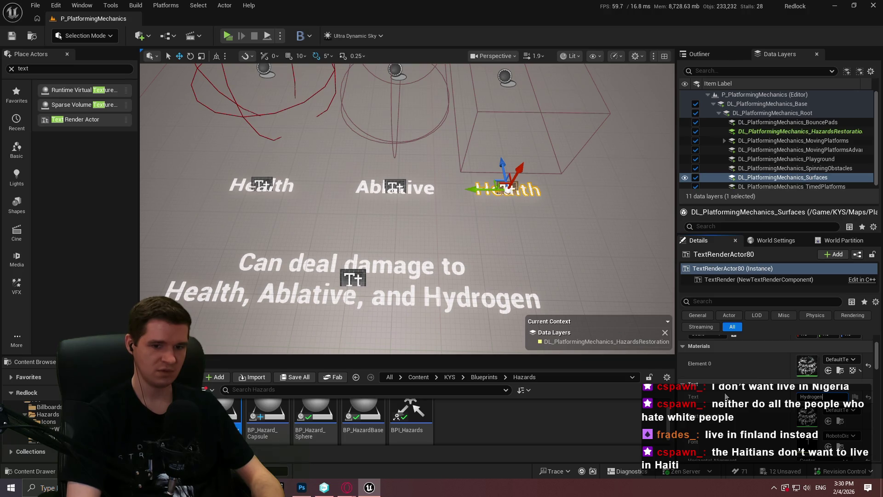
key("Return")
left_click_drag(414, 230, 414, 184)
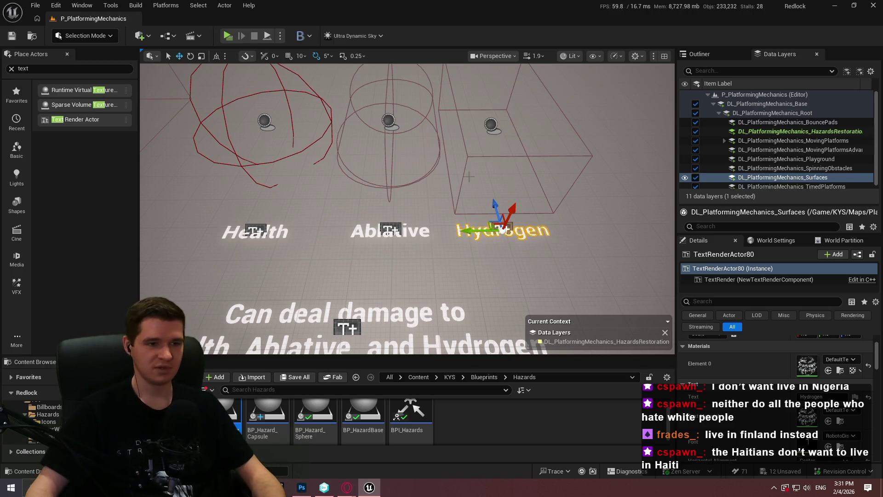
left_click(490, 124)
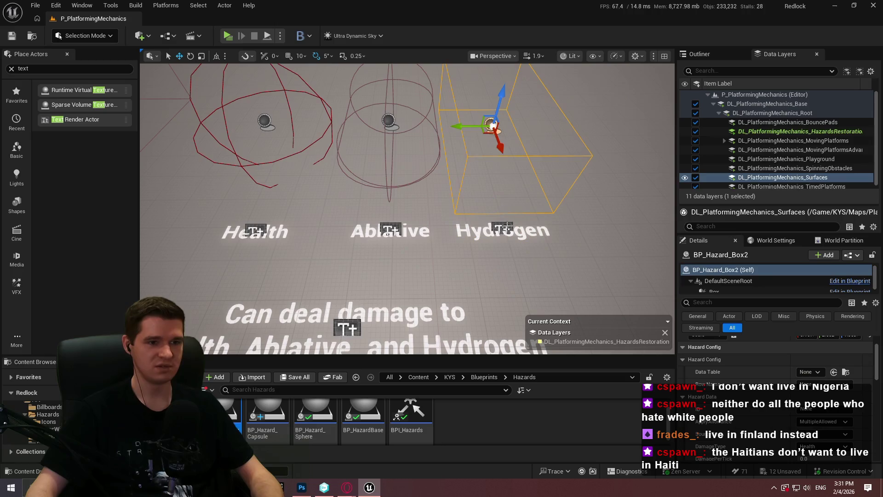
Shift BP_Hazard_Box2 together with its Hydrogen label slightly right, then frame the labels and caption
left_click(492, 231, "ctrl")
left_click_drag(487, 232, 494, 232)
key("w")
key("a")
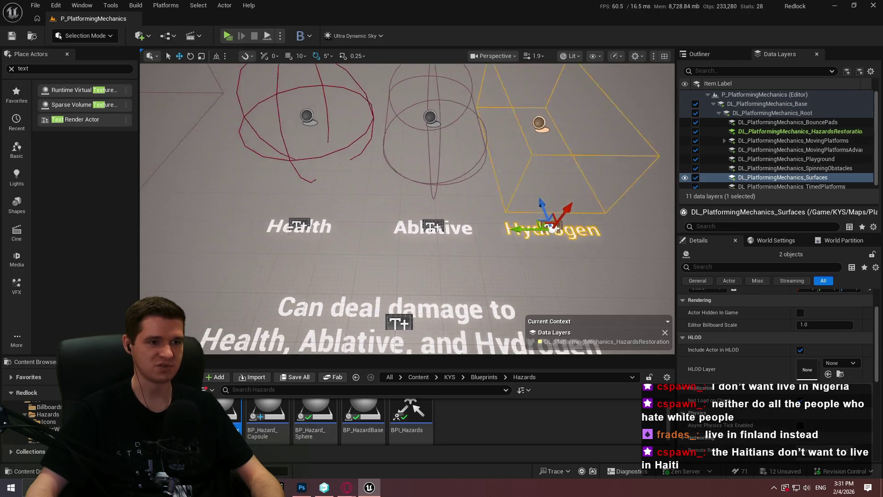
key("s")
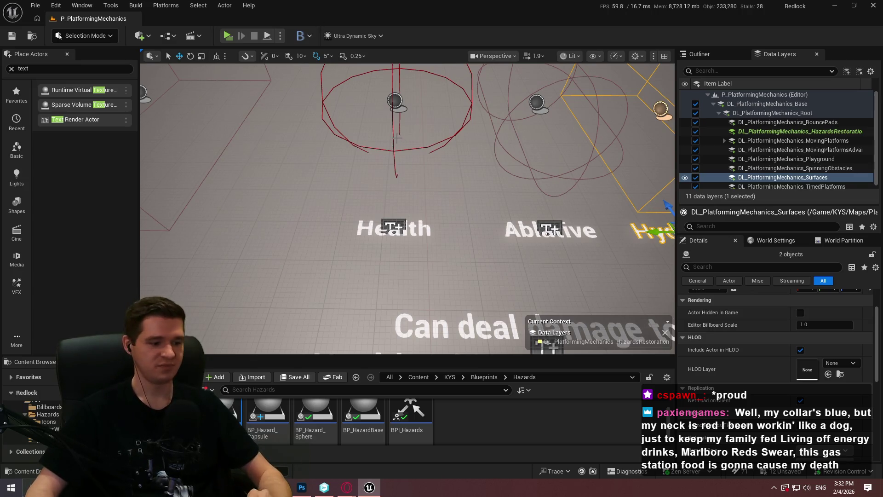
Reframe the view on the labels and nudge the damage caption slightly right
left_click_drag(455, 162, 469, 115)
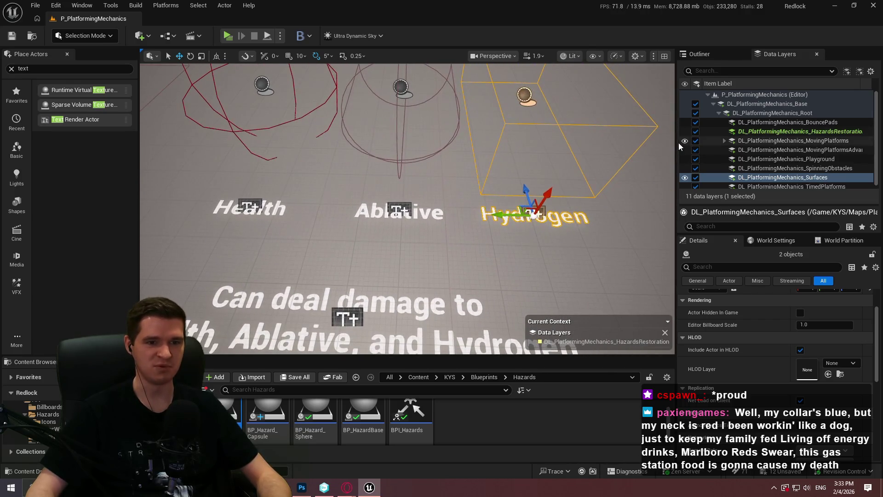
mouse_move(676, 145)
left_mouse_down()
mouse_move(737, 145)
mouse_move(706, 145)
left_mouse_up()
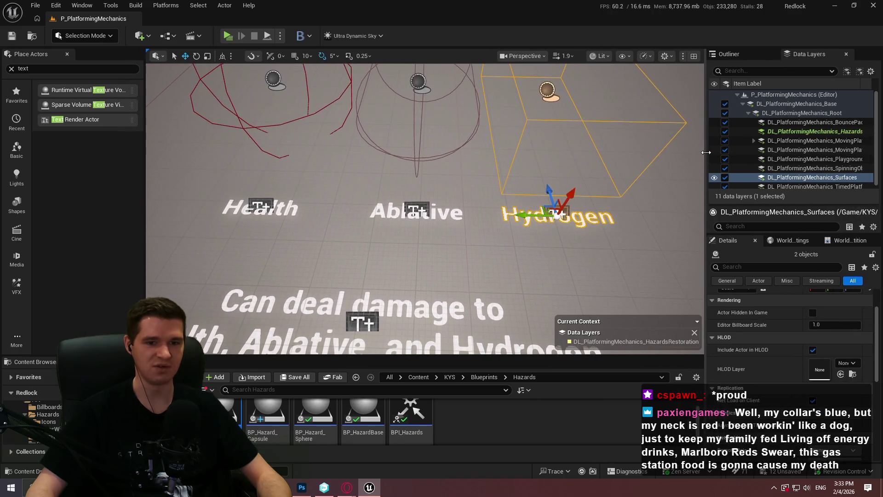
scroll(774, 340, "up", 2)
left_click_drag(423, 207, 405, 297)
left_click(421, 255)
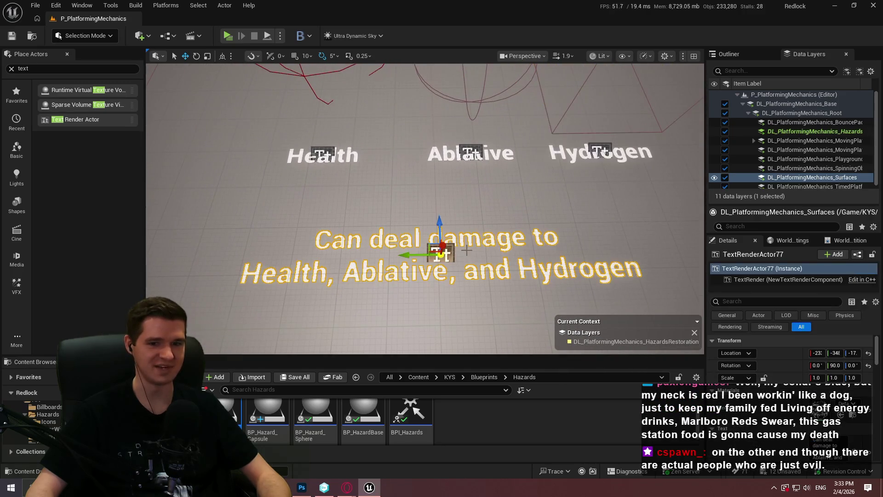
mouse_move(418, 256)
left_mouse_down()
mouse_move(453, 256)
mouse_move(410, 259)
mouse_move(410, 246)
left_mouse_up()
Set BP_Hazard_Sphere2's Hazard Data SourceType to ToxicGas and select its DamagePerTick field
left_click(522, 113)
scroll(765, 367, "down", 5)
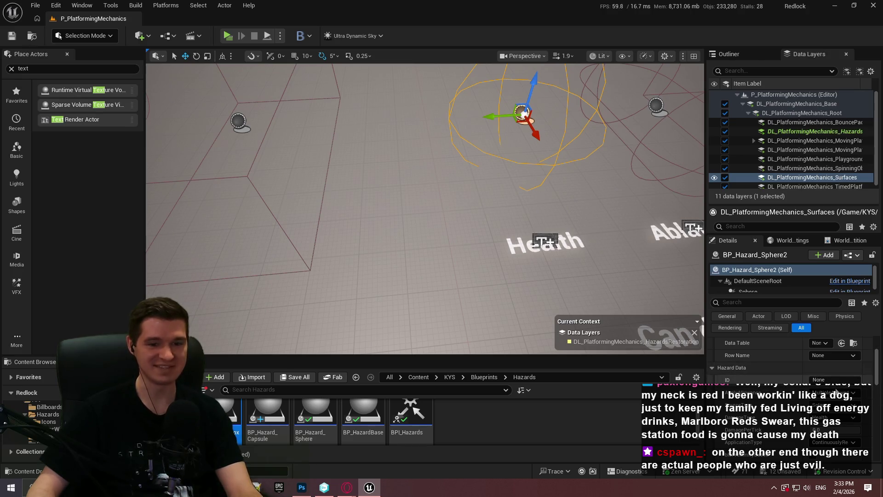
left_click(828, 409)
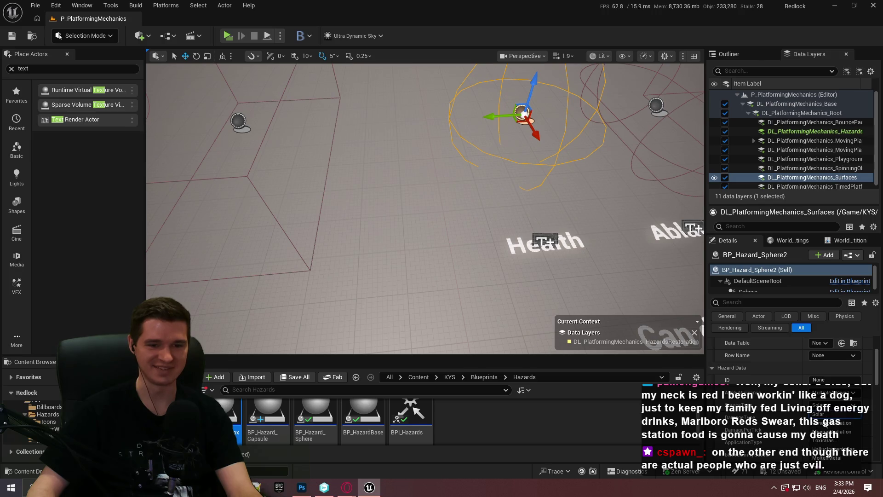
left_click(840, 444)
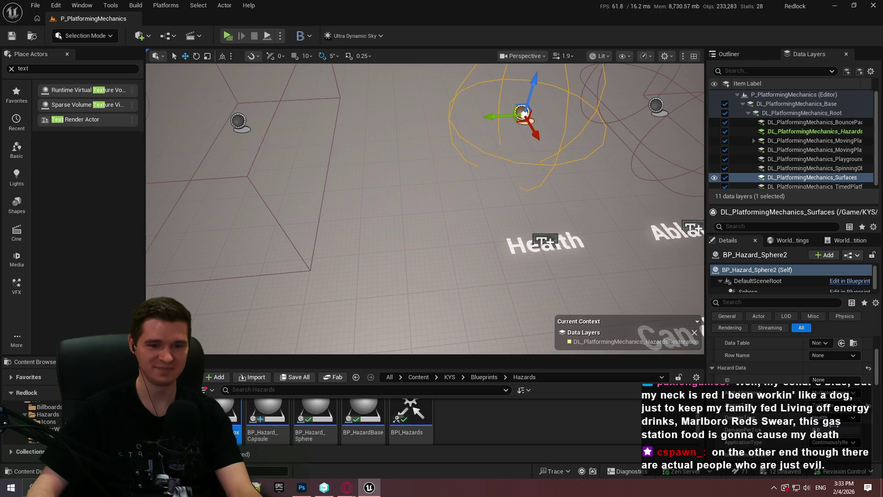
left_click(835, 430)
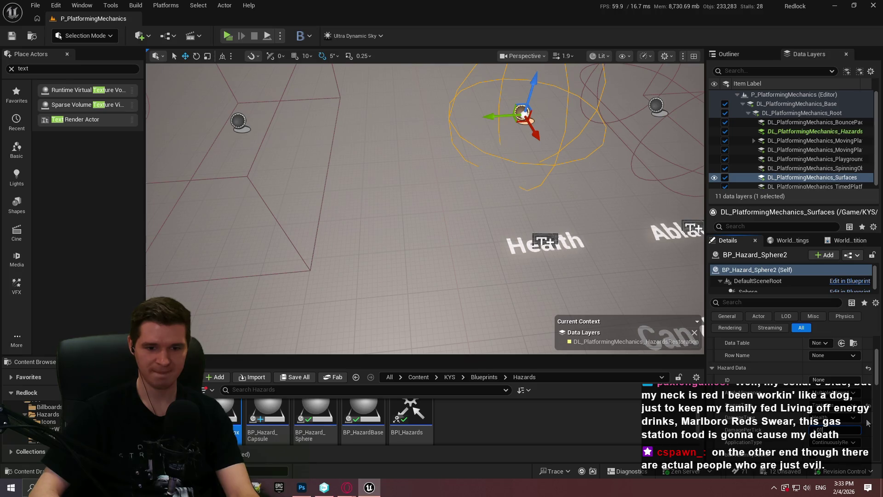
scroll(800, 390, "down", 1)
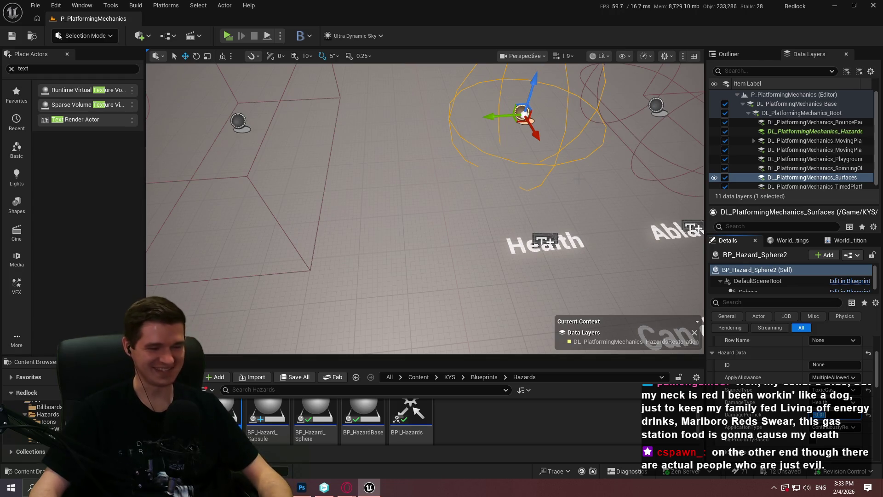
key("d")
key("a")
key("a")
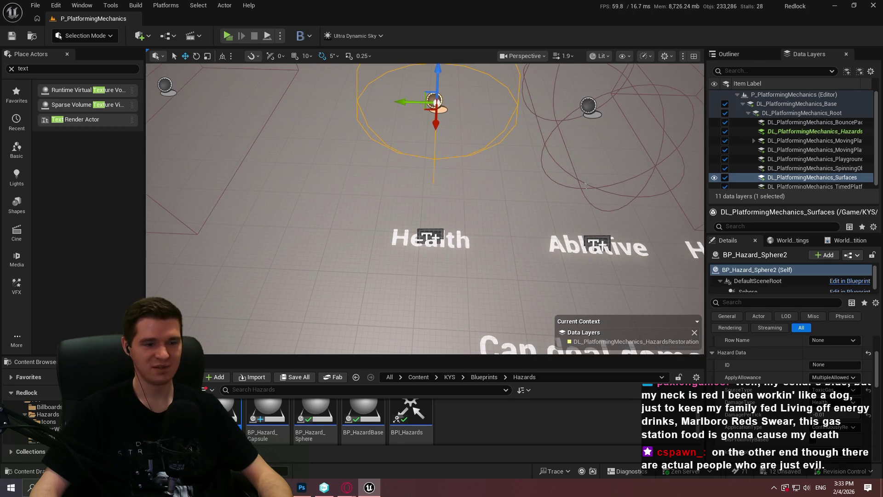
key("d")
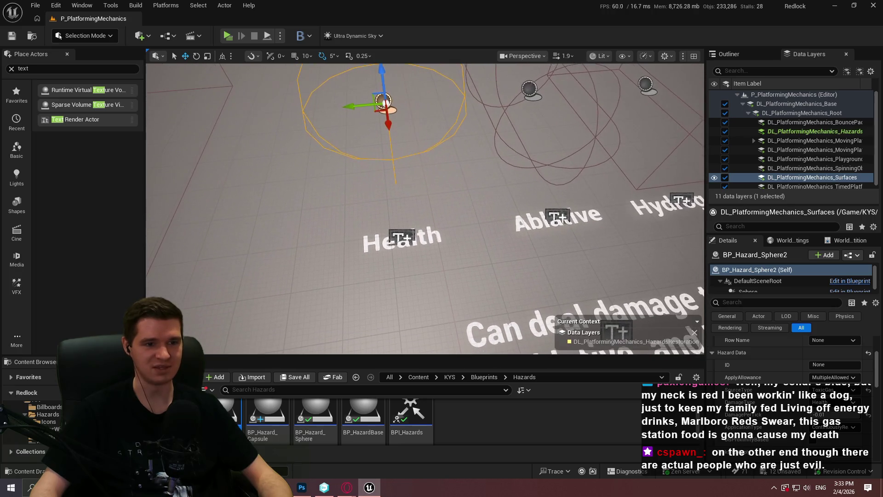
key("s")
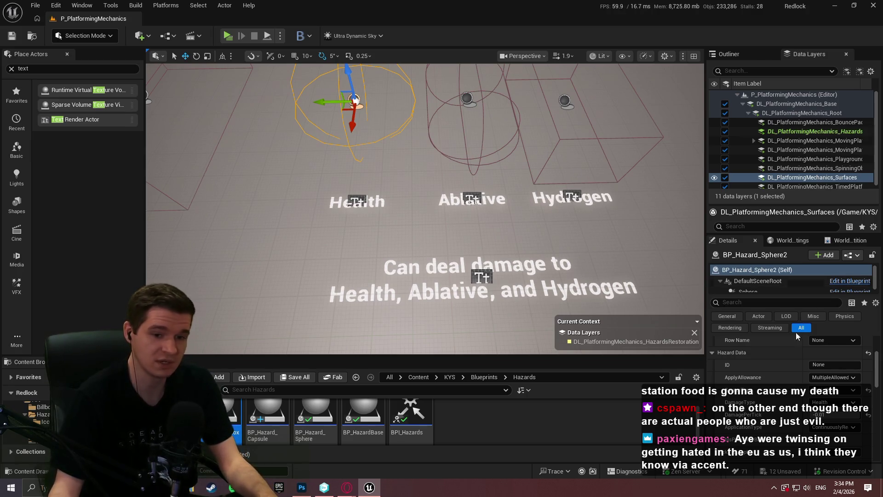
scroll(817, 400, "down", 1)
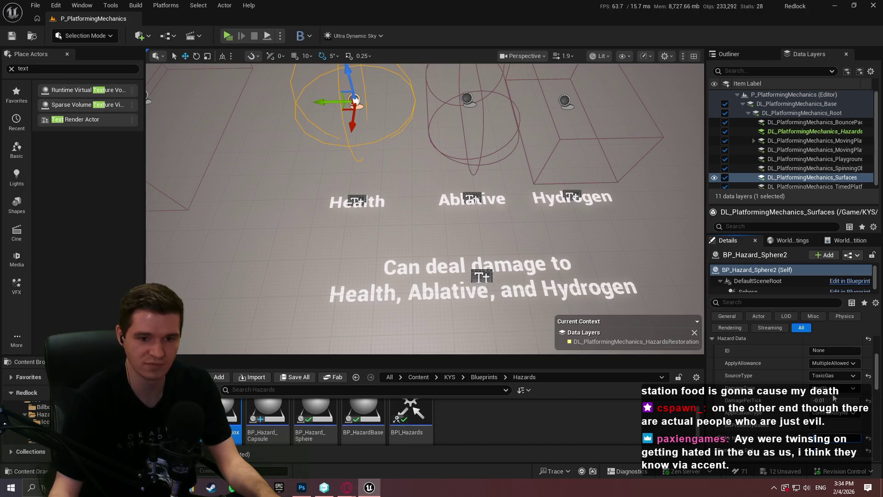
scroll(850, 399, "up", 2)
key("f")
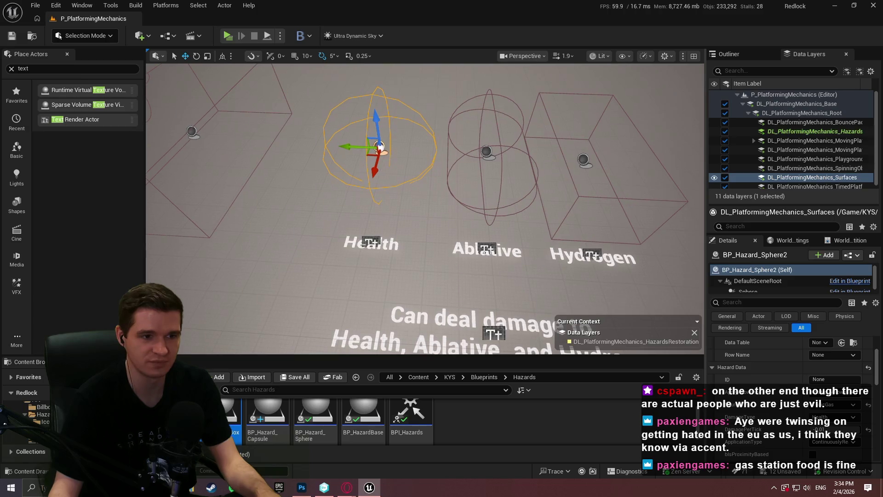